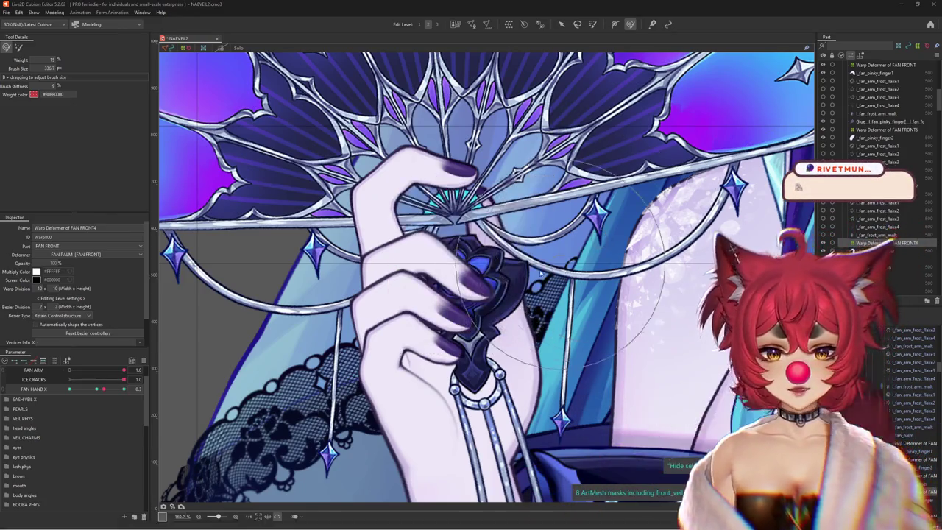
- Preview the fan hand across FAN HAND X and shrink the Deform Brush to fit the fingers
drag(103, 389, 96, 391)
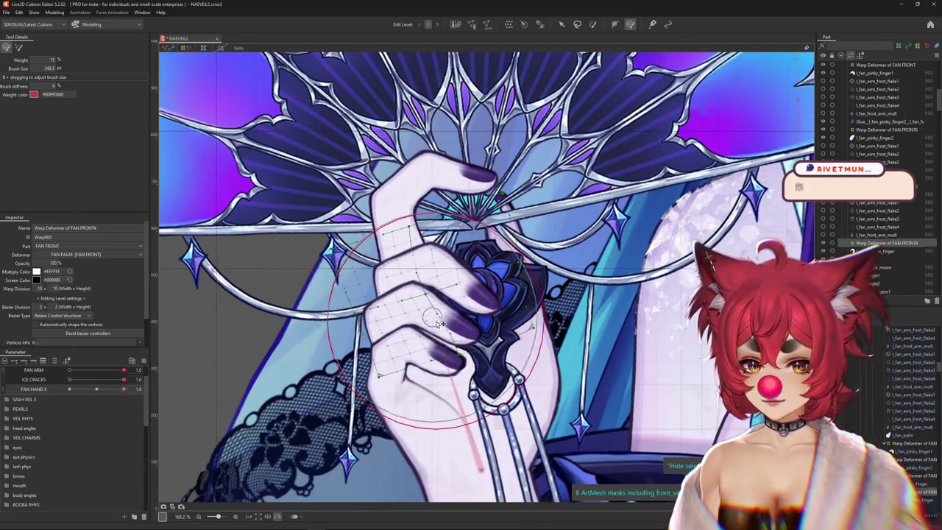
drag(478, 272, 471, 273)
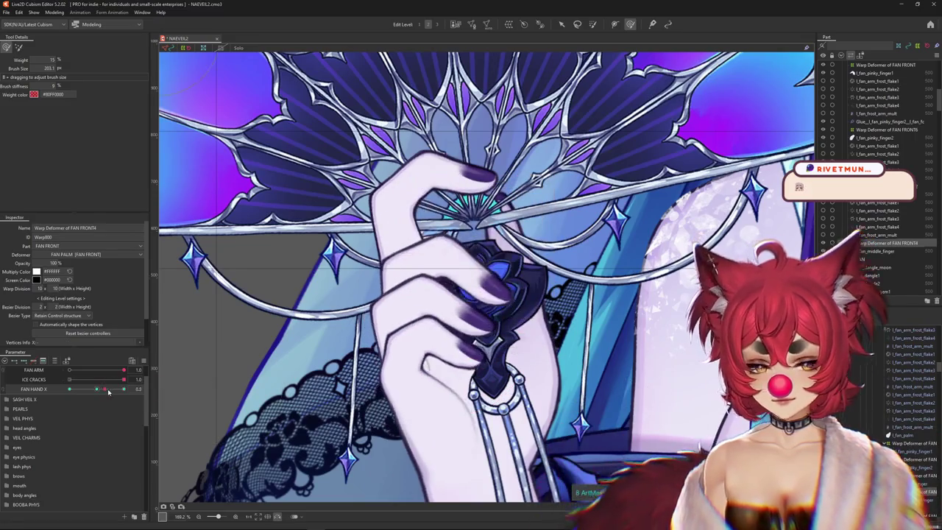
scroll(456, 286, up, 2)
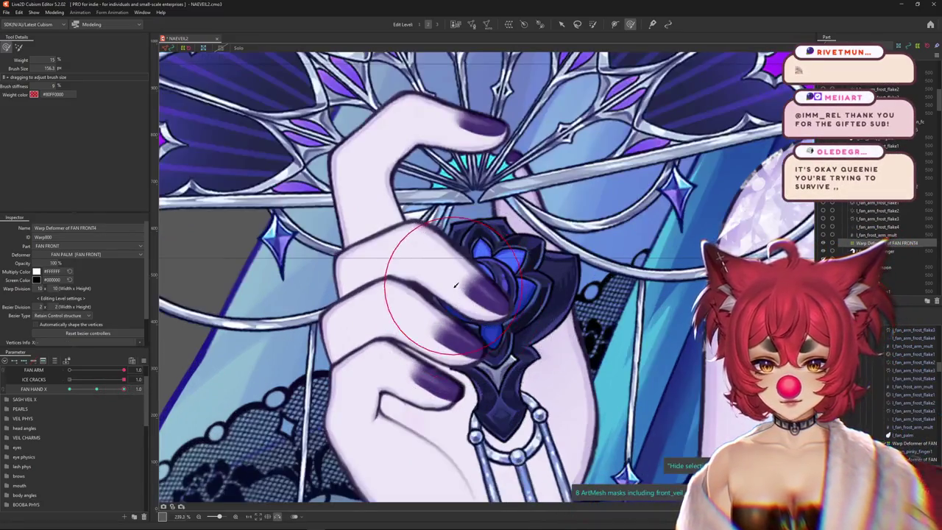
drag(444, 289, 442, 316)
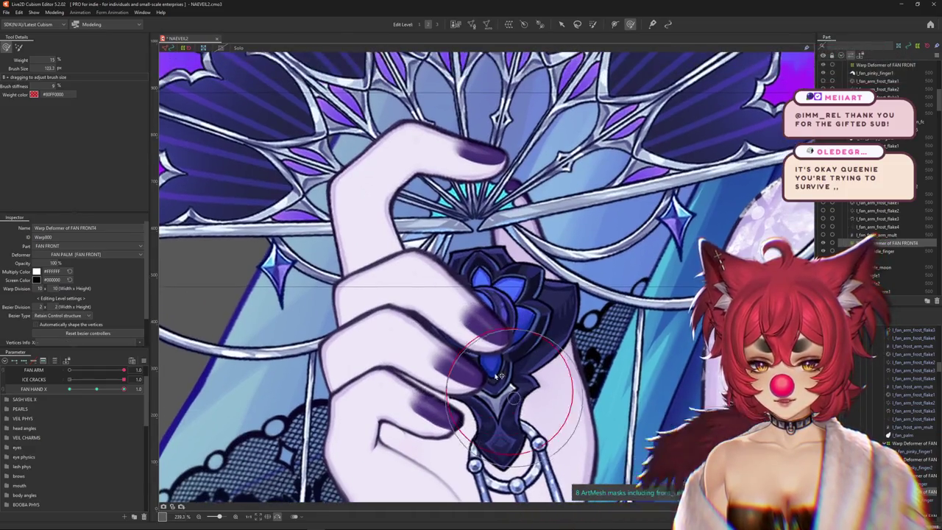
drag(500, 377, 507, 367)
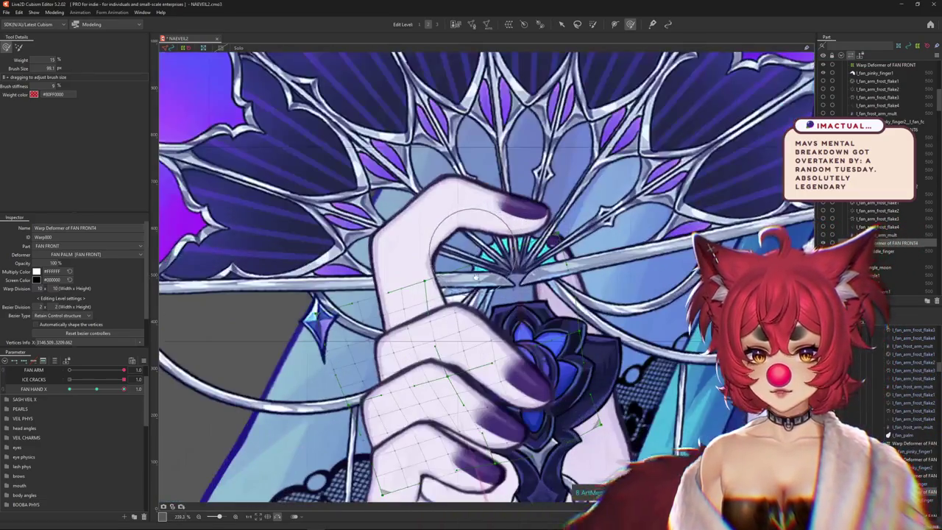
- Select the hand's FAN FRONT4 warp deformer and show its grid over the fingers
click(432, 286)
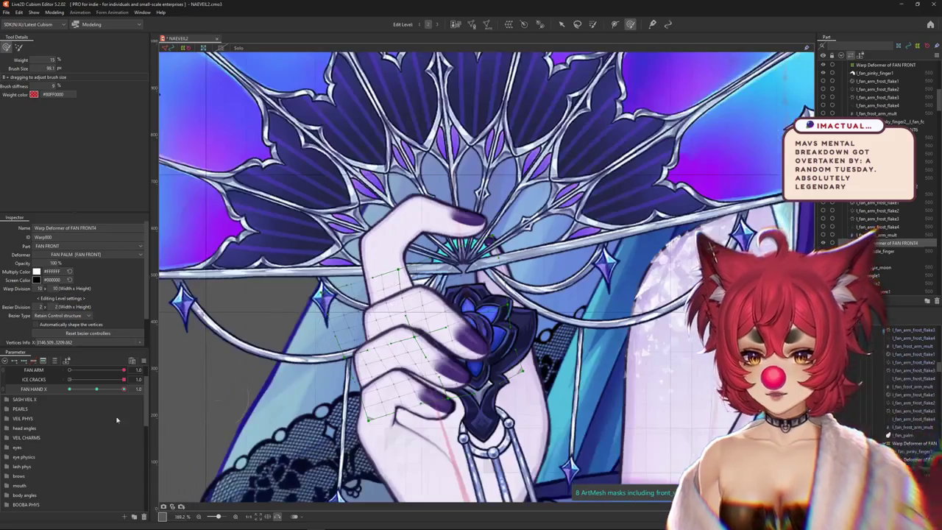
scroll(492, 382, up, 2)
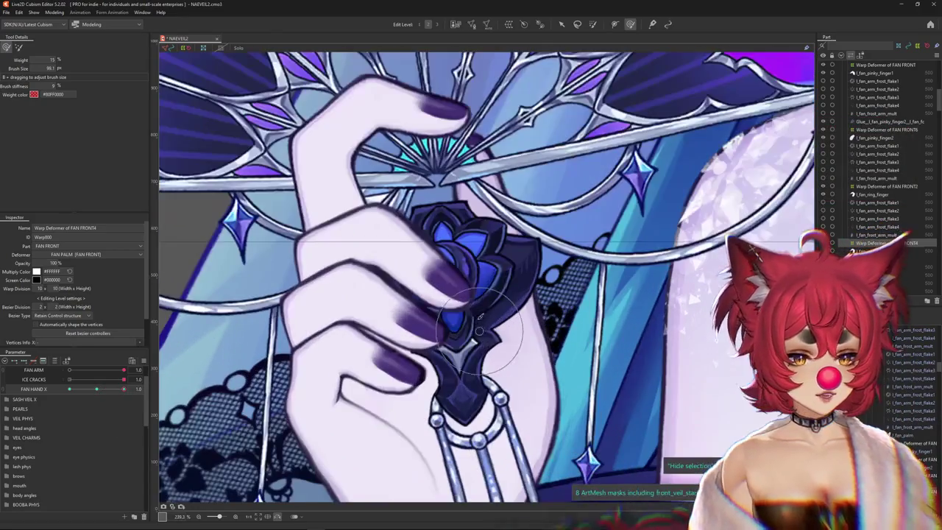
click(424, 335)
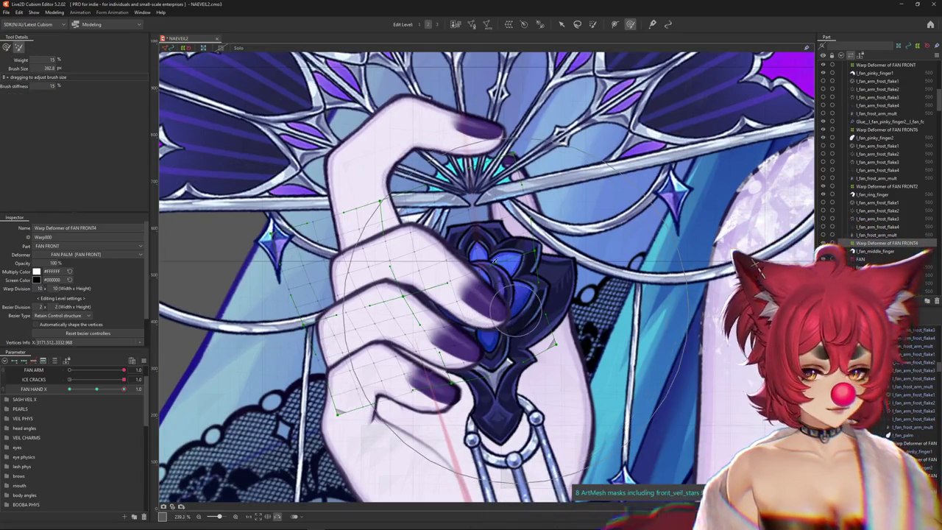
scroll(495, 260, down, 3)
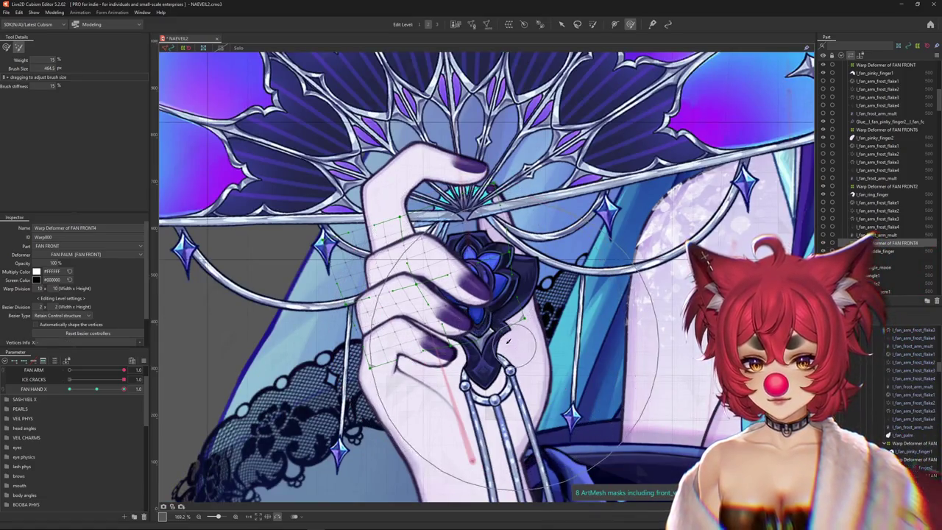
scroll(413, 328, up, 3)
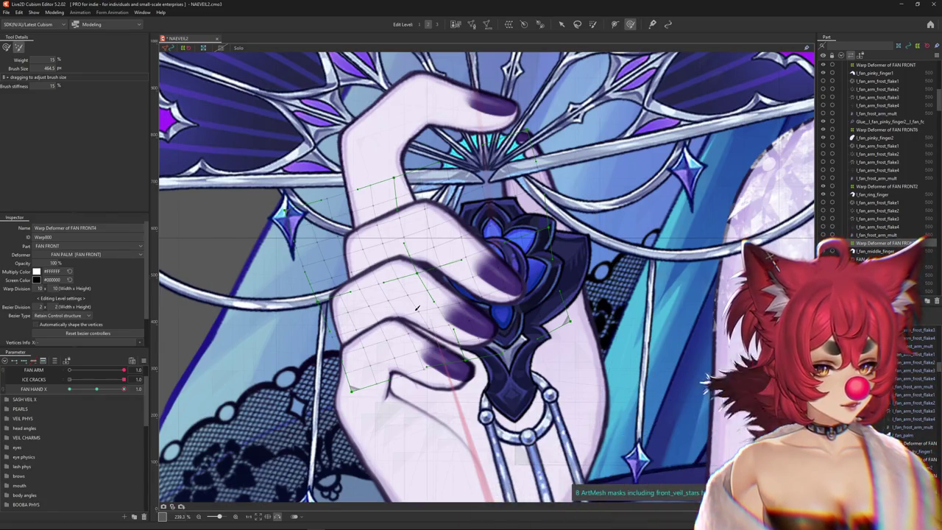
key(h)
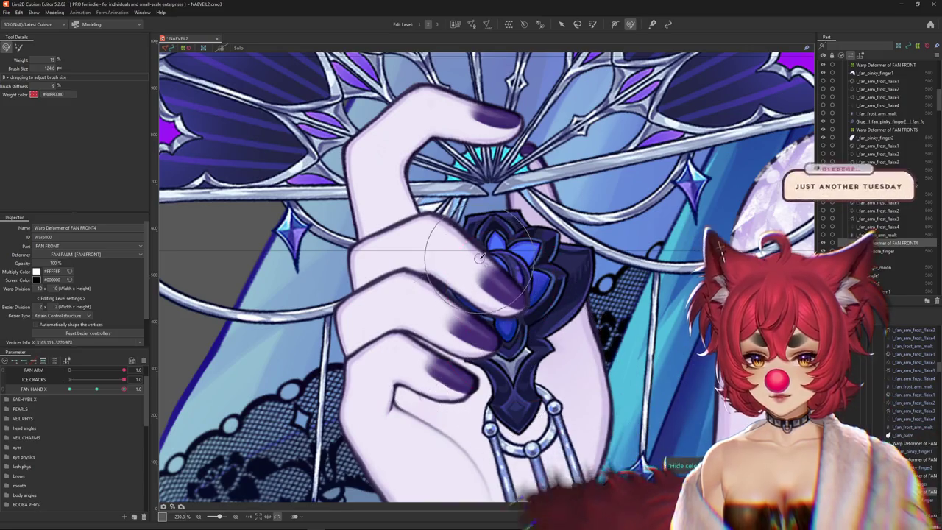
- Brush the lower fingers around the gem handle, then set FAN HAND X to 0.3
drag(527, 360, 536, 302)
drag(522, 360, 490, 353)
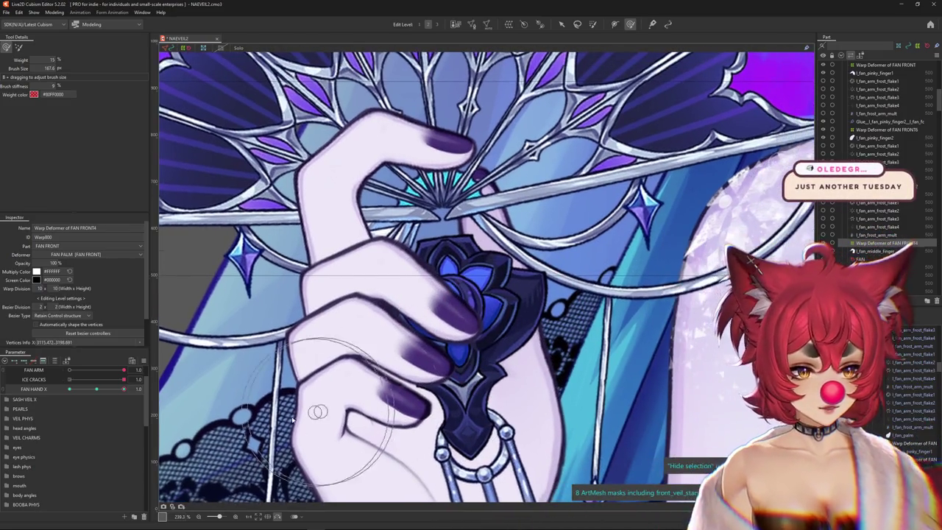
drag(95, 392, 95, 388)
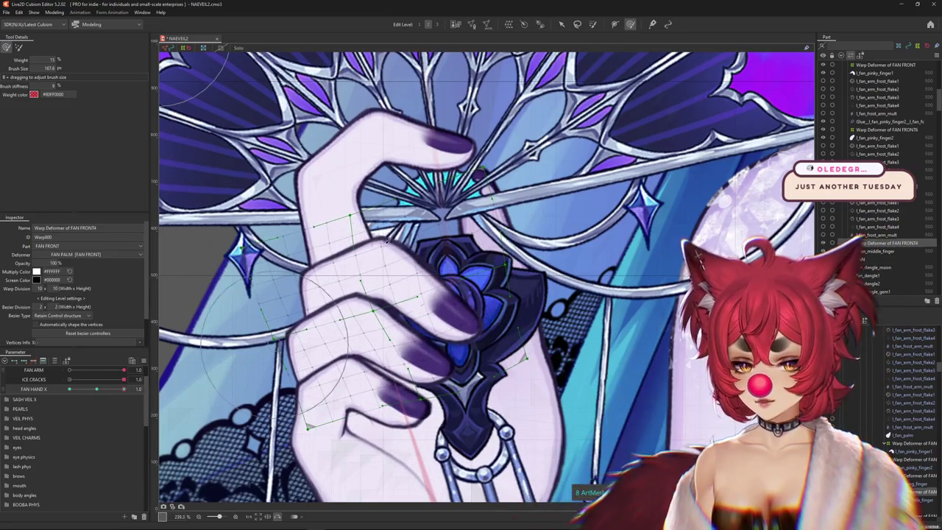
drag(398, 276, 409, 270)
drag(454, 294, 557, 300)
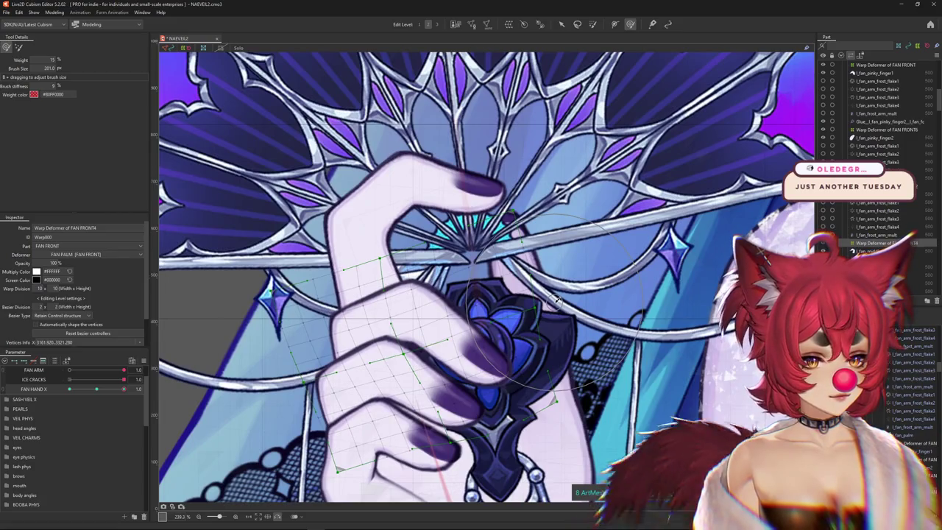
scroll(518, 295, down, 2)
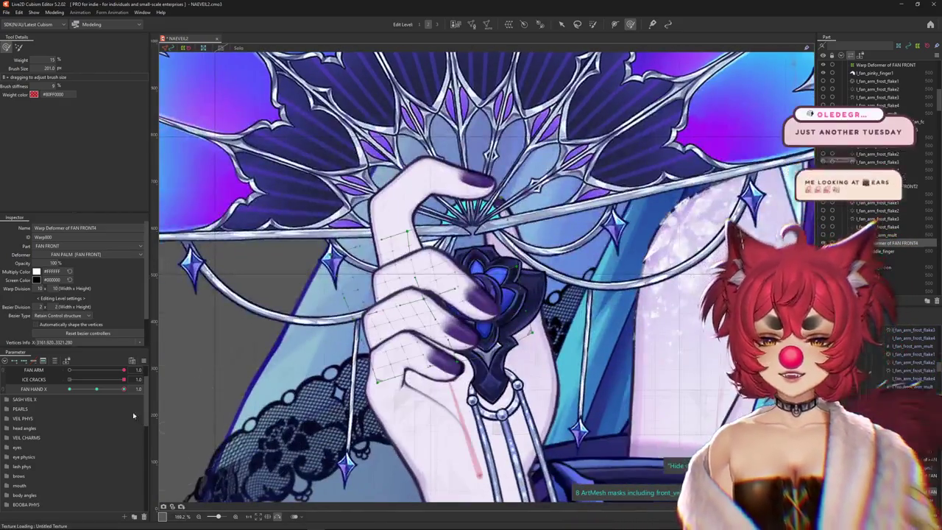
drag(135, 388, 105, 388)
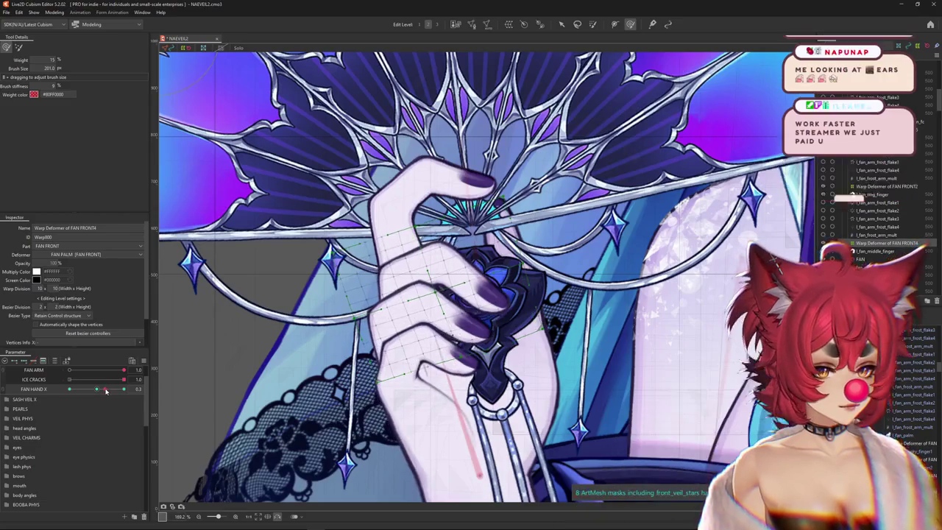
- Push the fingers into shape around the fan handle with the Deform Brush
drag(492, 286, 456, 288)
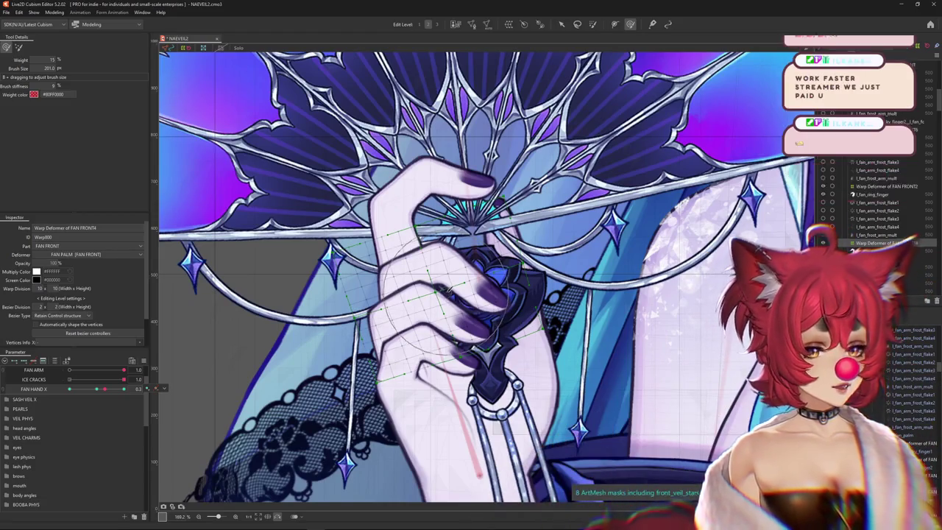
scroll(464, 288, up, 2)
scroll(449, 313, up, 1)
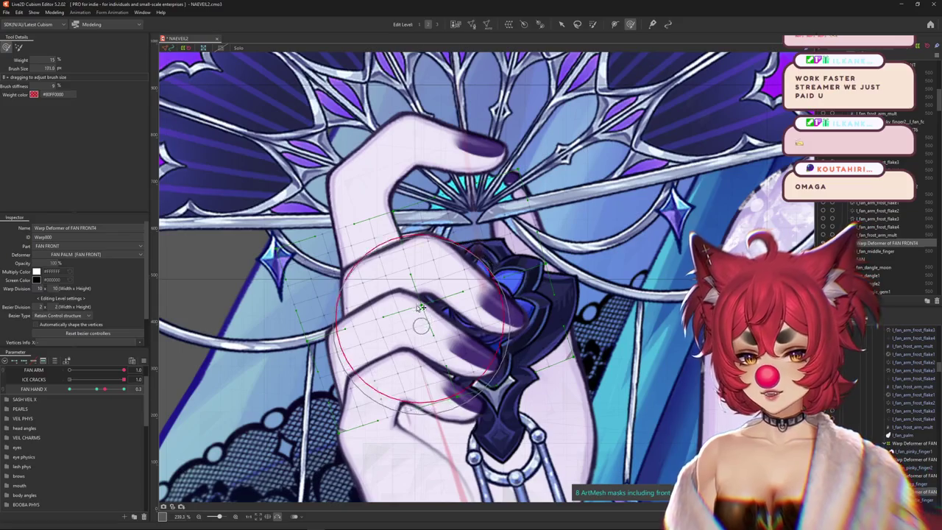
scroll(437, 314, up, 1)
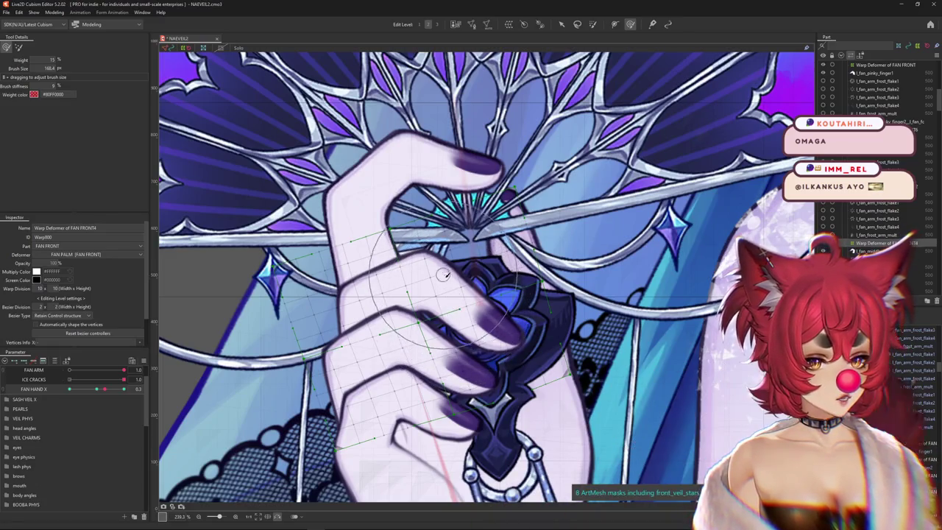
mouse_move(444, 275)
mouse_down()
mouse_move(423, 357)
mouse_move(538, 347)
mouse_move(457, 315)
mouse_up()
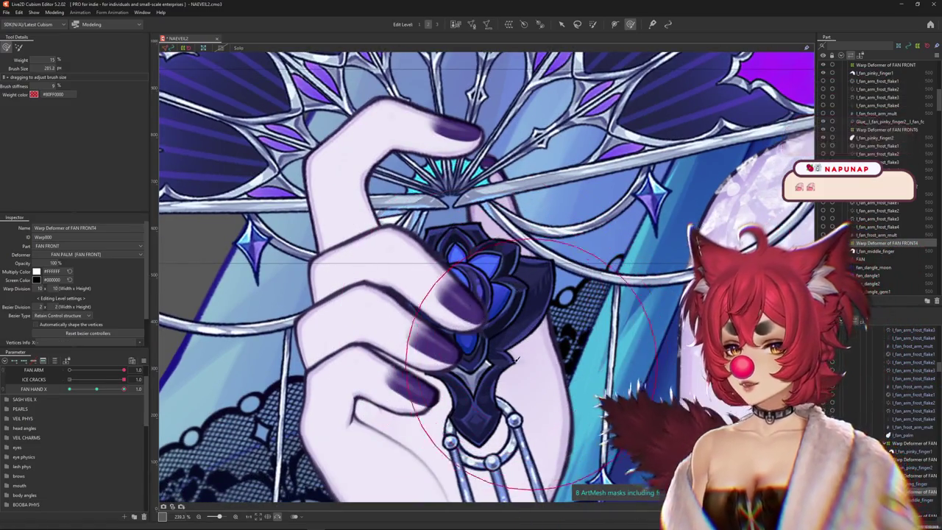
- Scrub FAN HAND X to review the finger pose, leaving it near 0.1
mouse_move(97, 389)
mouse_down()
mouse_move(116, 395)
mouse_move(463, 357)
mouse_up()
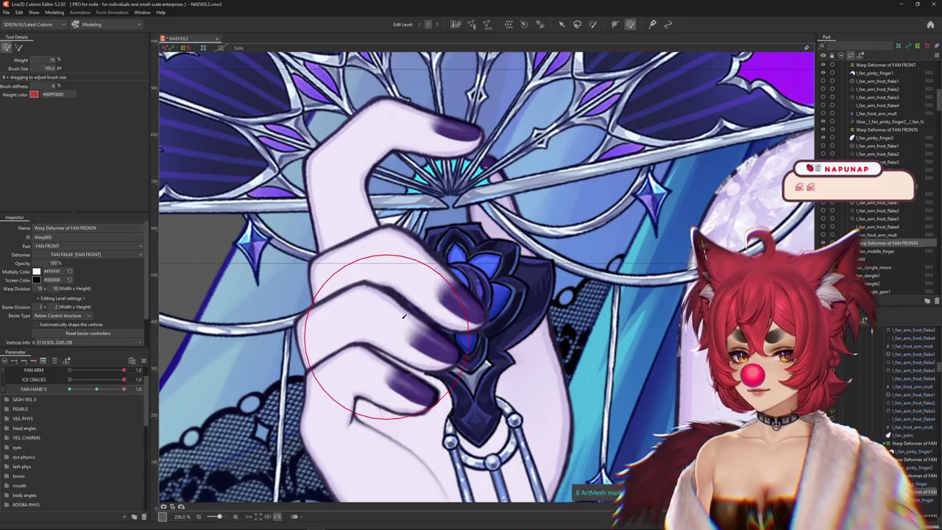
scroll(363, 347, down, 2)
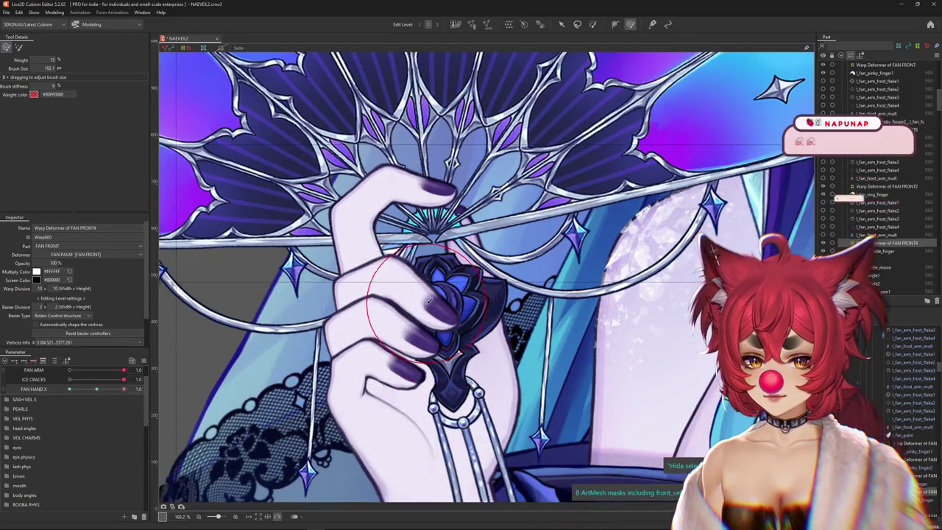
scroll(412, 303, up, 1)
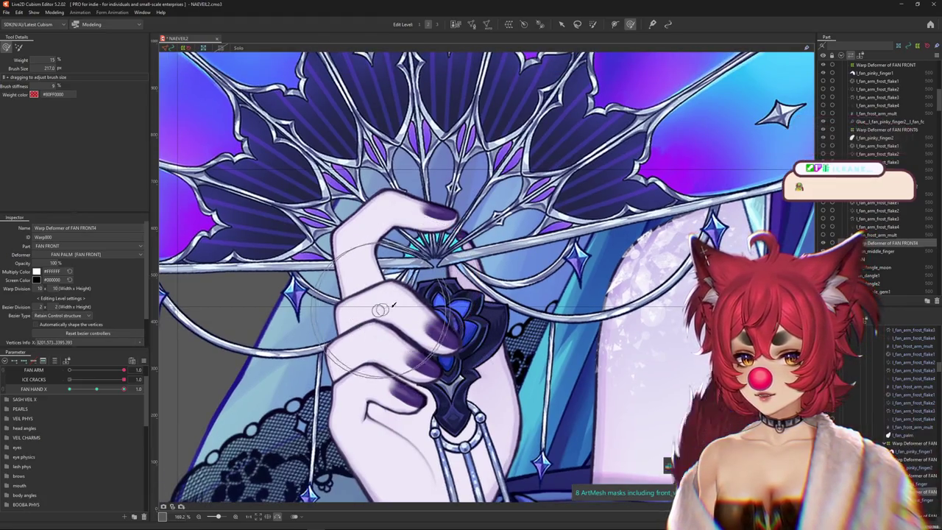
drag(96, 389, 99, 392)
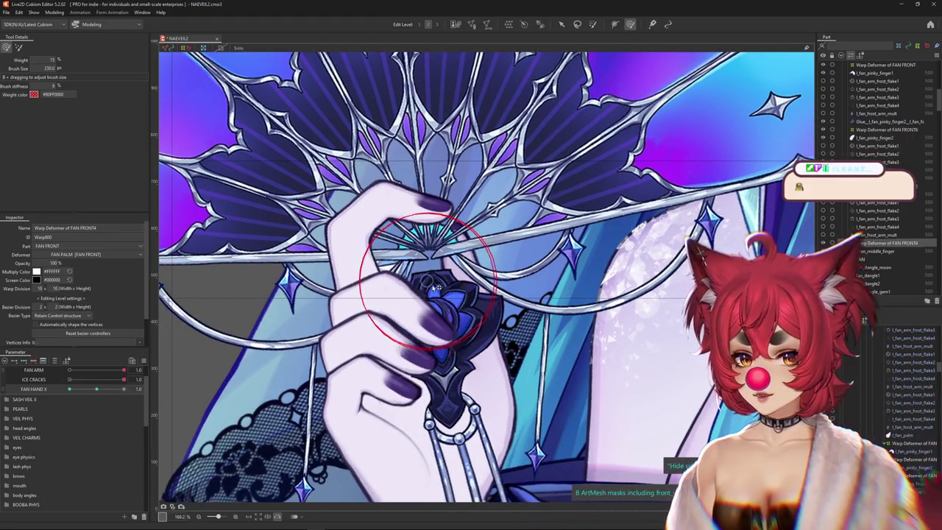
drag(95, 392, 96, 393)
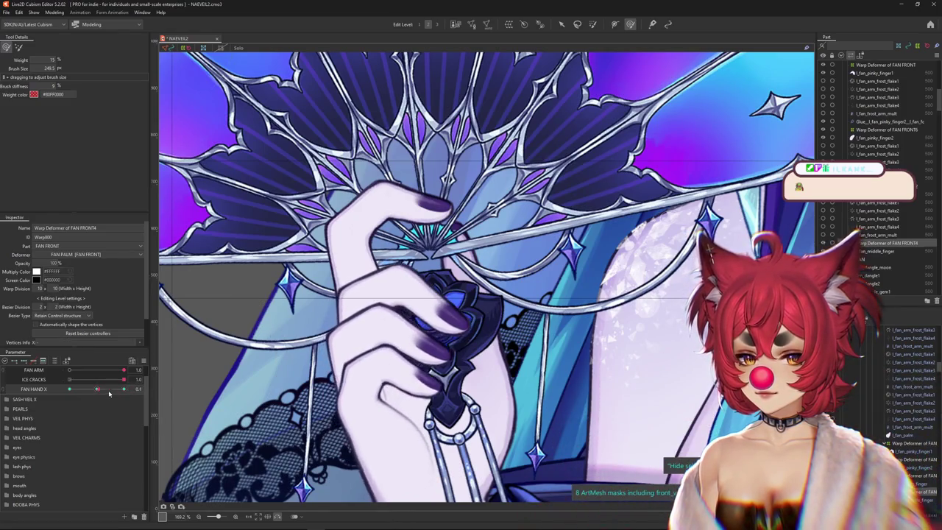
- Resize the brush to the hand and move FAN HAND X to the -1.0 keyform
drag(453, 350, 352, 328)
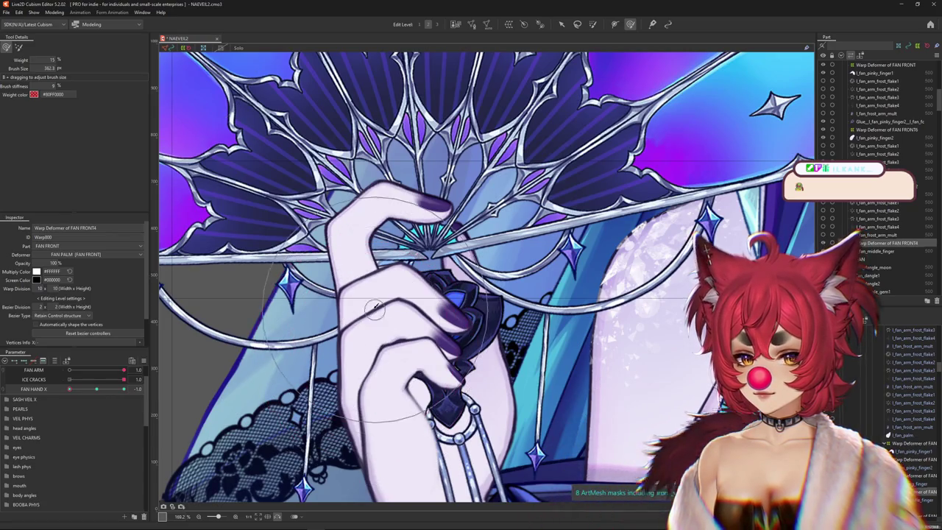
drag(360, 375, 350, 333)
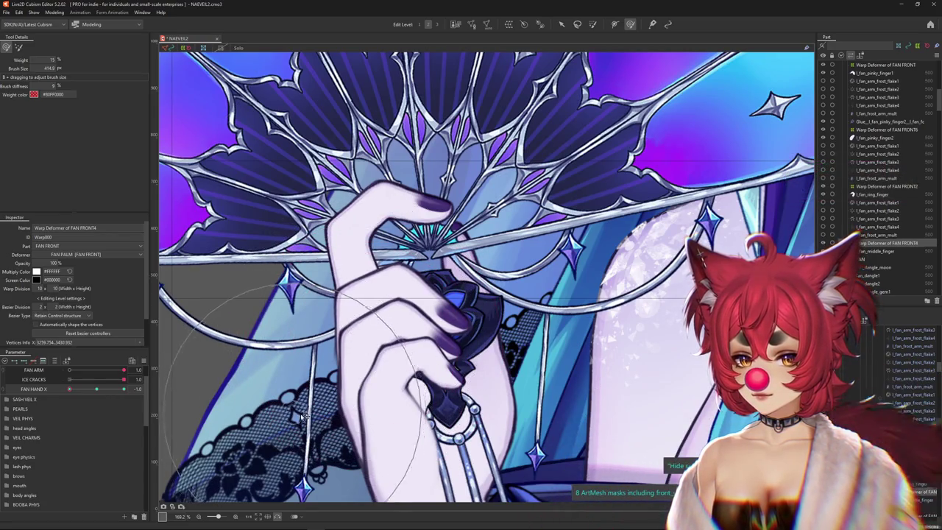
drag(438, 276, 420, 300)
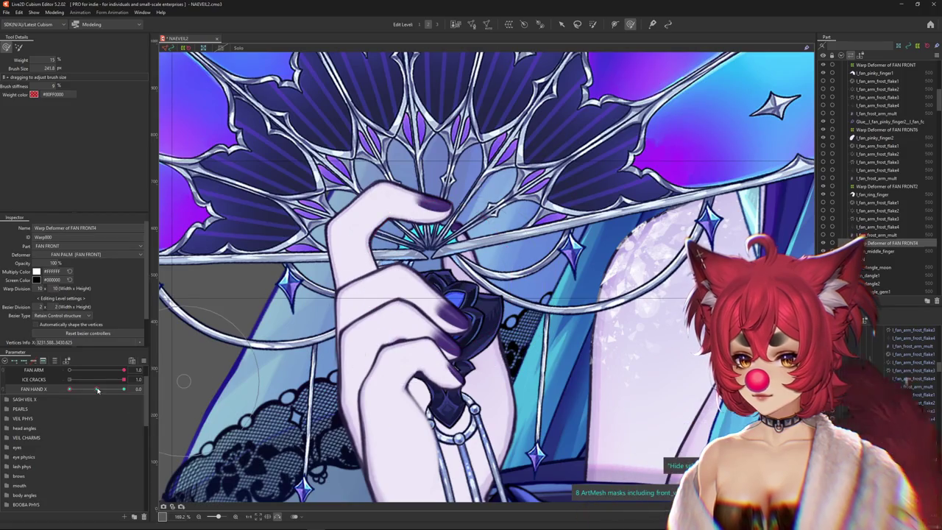
drag(98, 390, 58, 396)
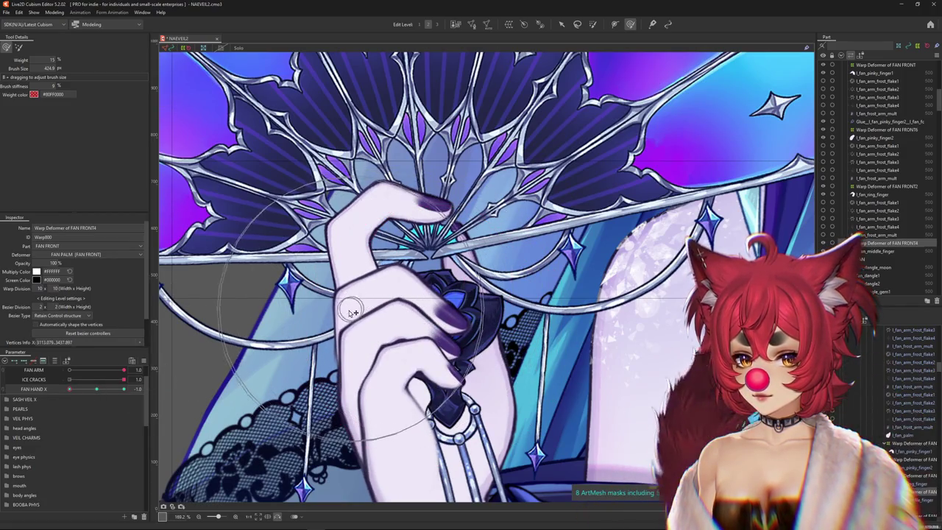
drag(366, 294, 490, 287)
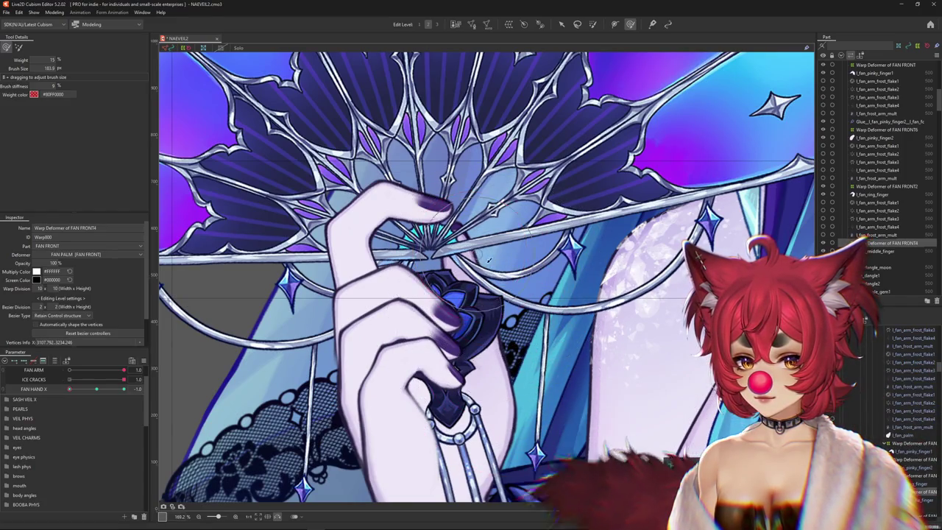
mouse_move(486, 258)
mouse_down()
mouse_move(433, 357)
mouse_move(507, 310)
mouse_up()
- Review the fan hand across FAN HAND X while resizing the weight brush
scroll(506, 310, up, 2)
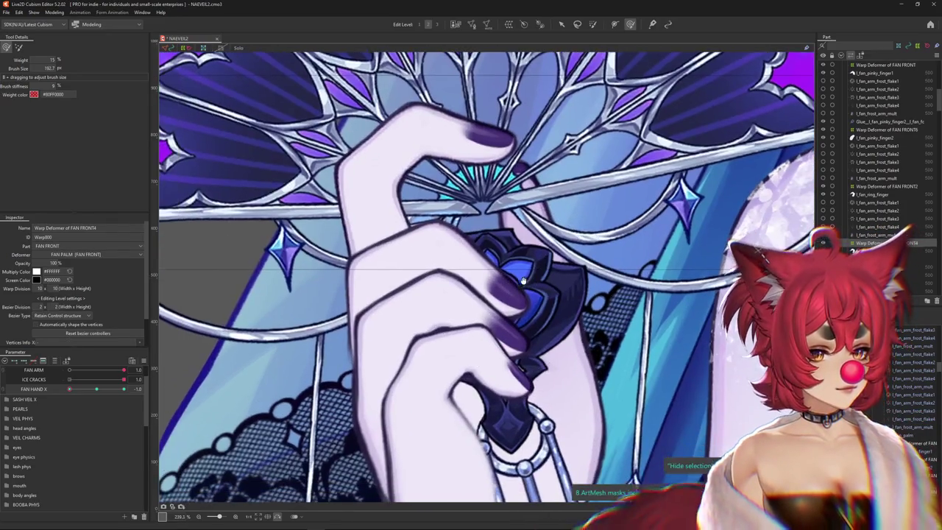
mouse_move(96, 389)
mouse_down()
mouse_move(90, 395)
mouse_move(97, 389)
mouse_up()
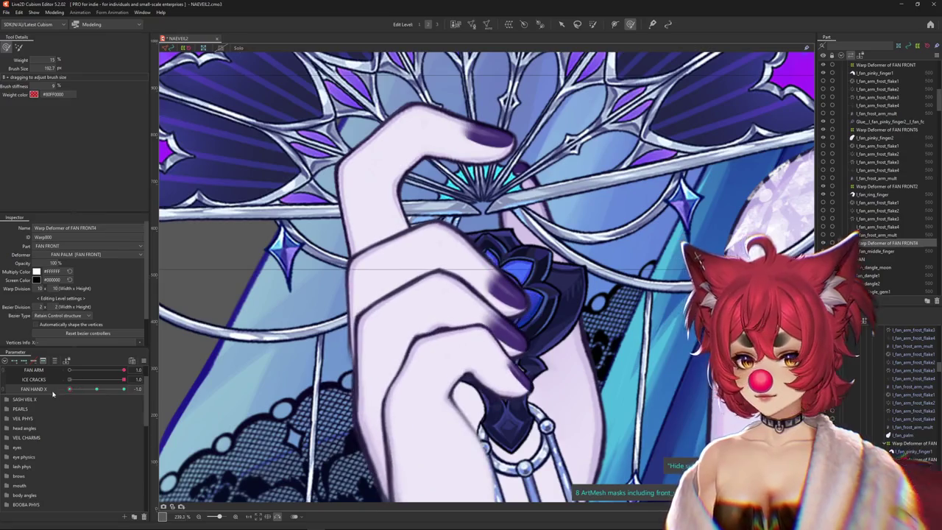
drag(478, 236, 499, 256)
drag(427, 293, 373, 310)
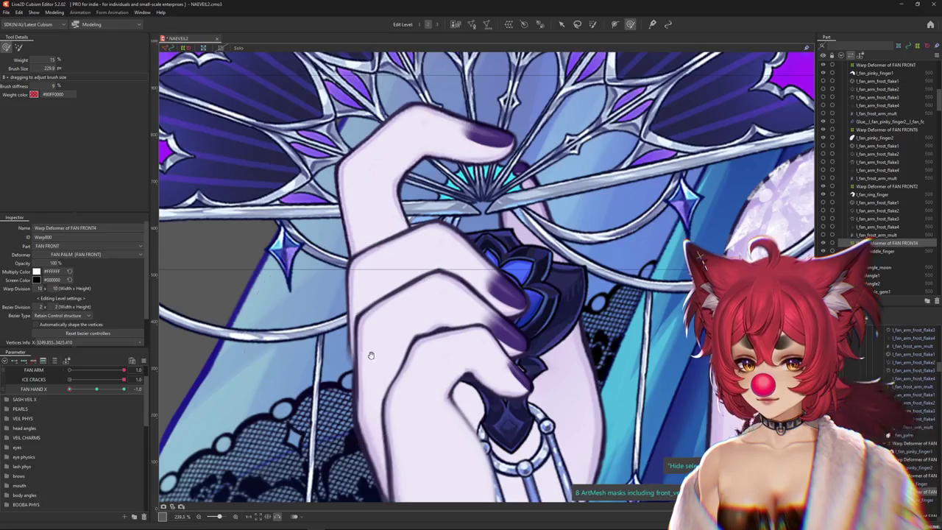
scroll(371, 356, down, 2)
mouse_move(96, 388)
mouse_down()
mouse_move(85, 395)
mouse_move(96, 389)
mouse_up()
scroll(512, 211, up, 2)
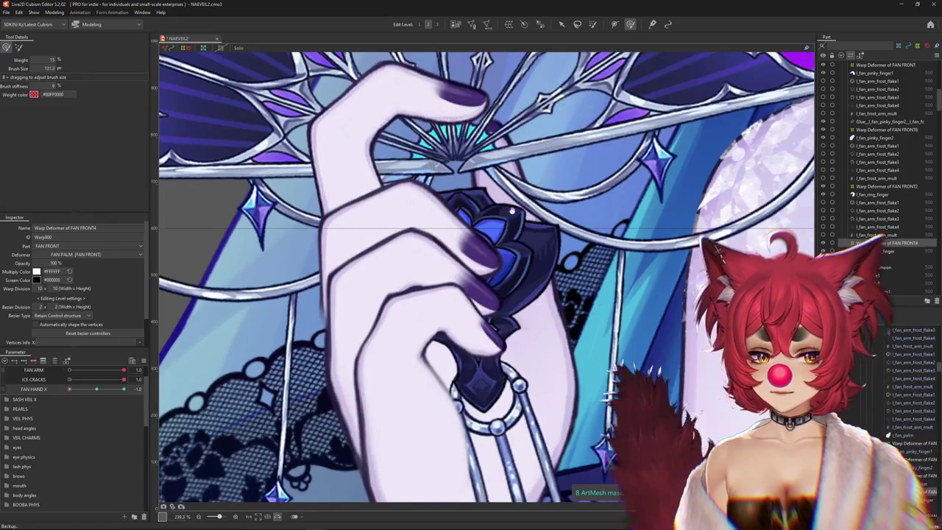
- Frame the hand and fan, check FAN HAND X -0.7 and -1.0, then set it to 1.0
drag(513, 211, 510, 251)
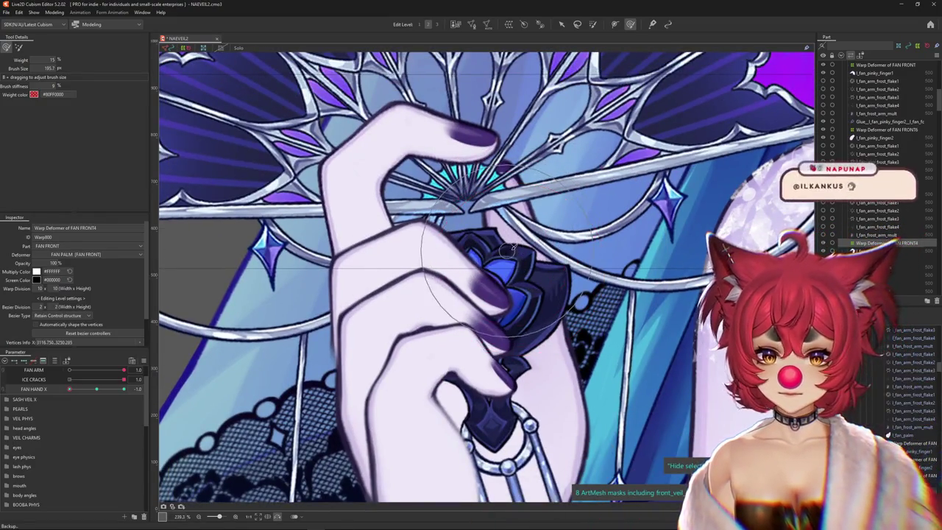
mouse_move(547, 302)
mouse_down()
mouse_move(518, 325)
mouse_move(459, 304)
mouse_up()
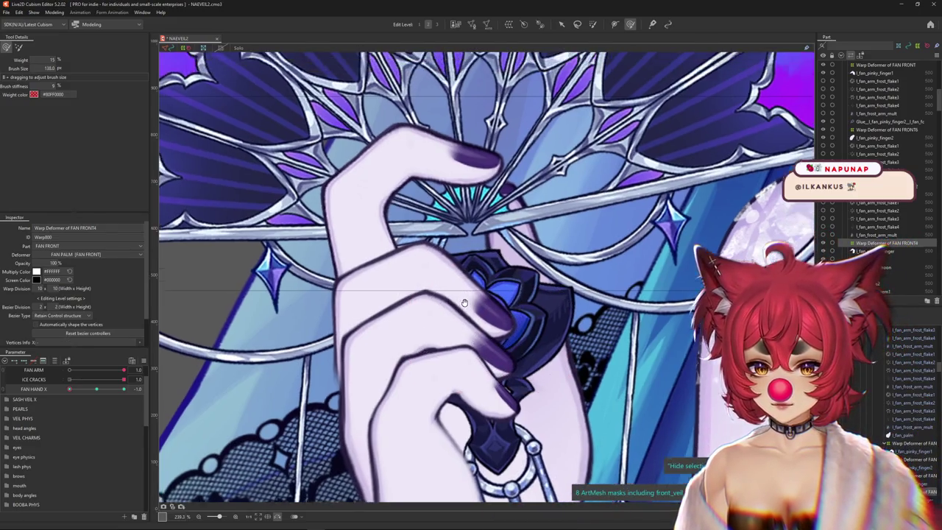
mouse_move(69, 389)
mouse_down()
mouse_move(80, 390)
mouse_move(69, 390)
mouse_up()
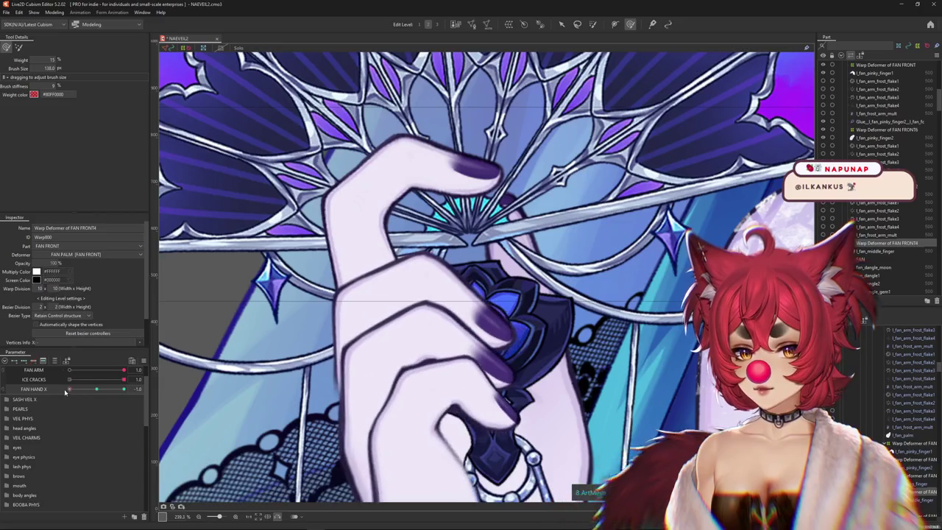
drag(395, 290, 372, 308)
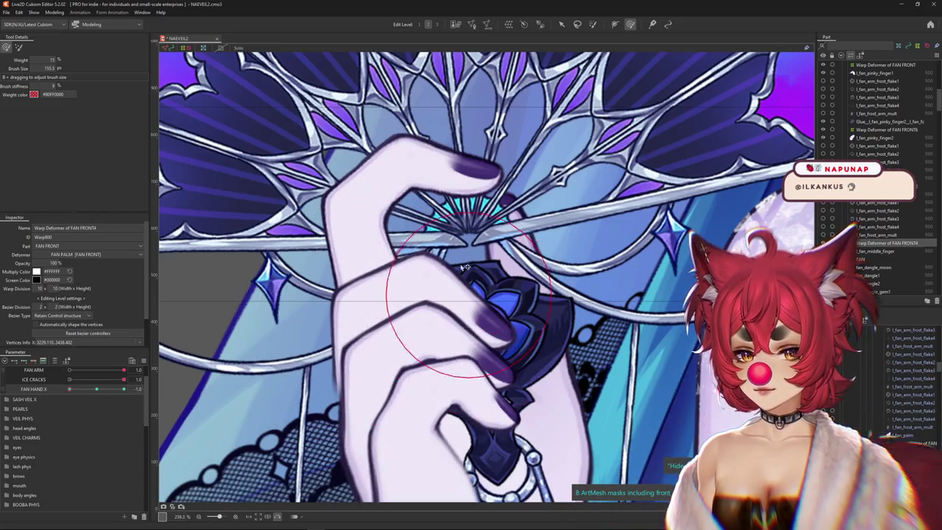
drag(492, 253, 528, 287)
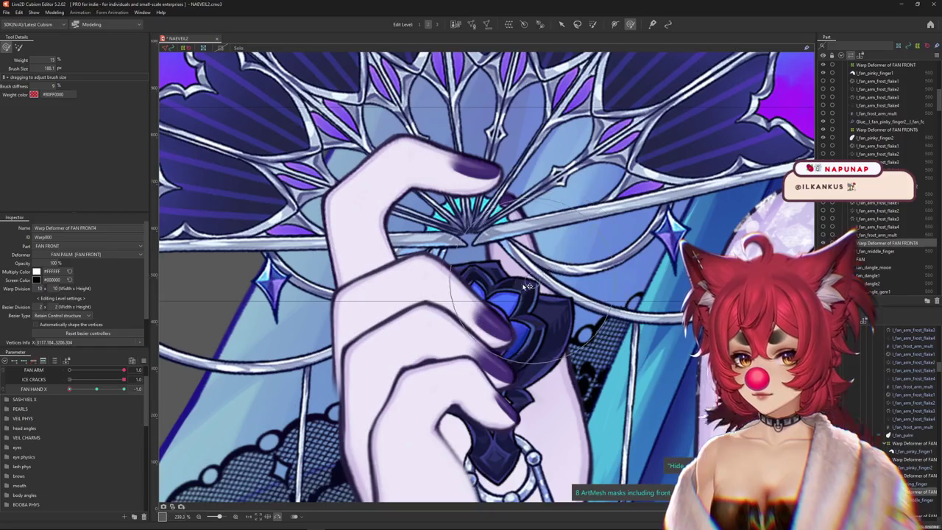
drag(95, 390, 123, 389)
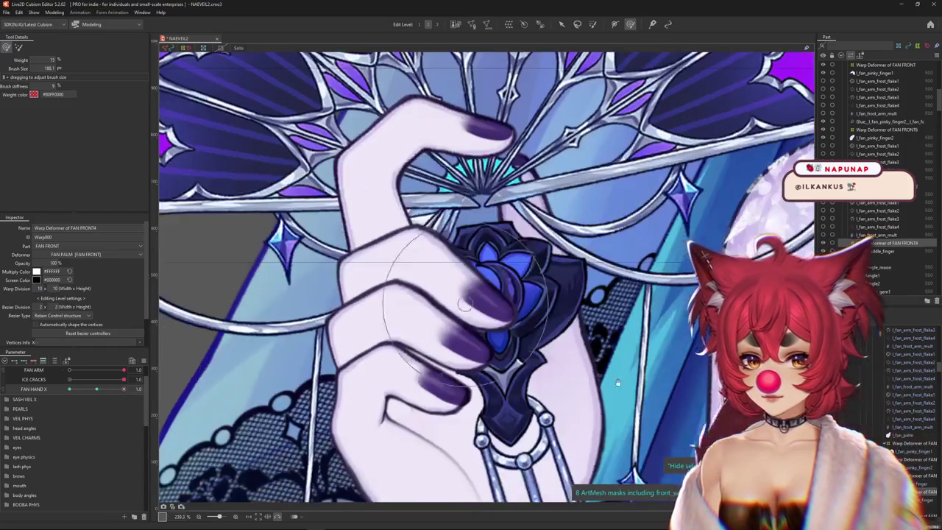
- Nudge a fingertip vertex and add a vertex along the middle finger's nail edge, then apply
scroll(485, 313, up, 5)
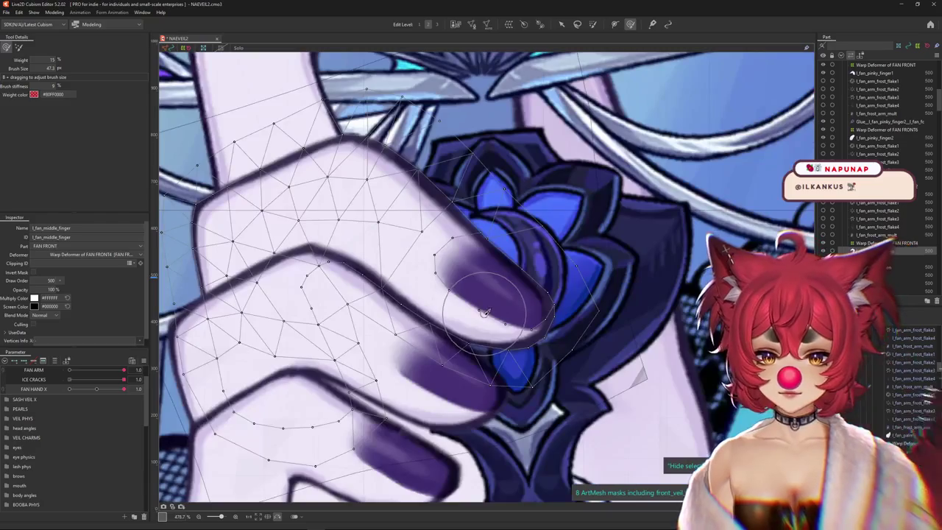
click(472, 25)
scroll(547, 336, up, 5)
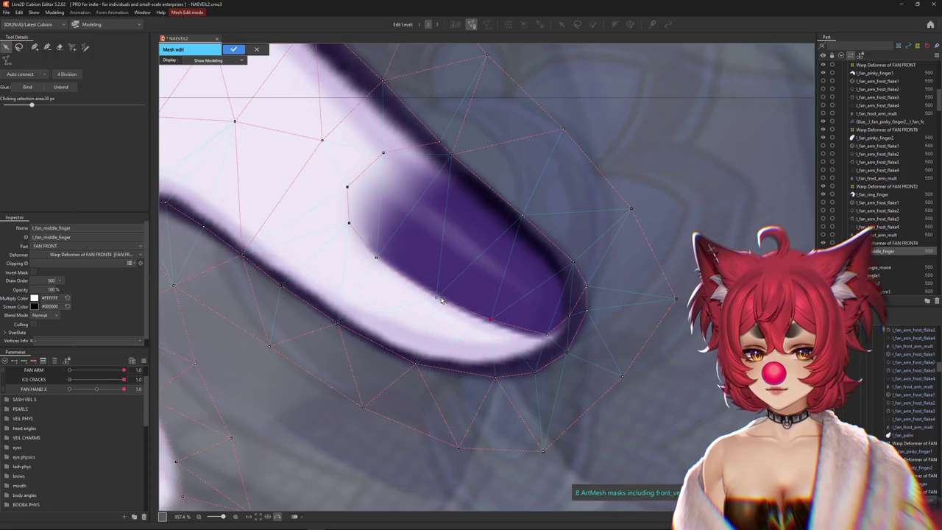
drag(376, 258, 380, 255)
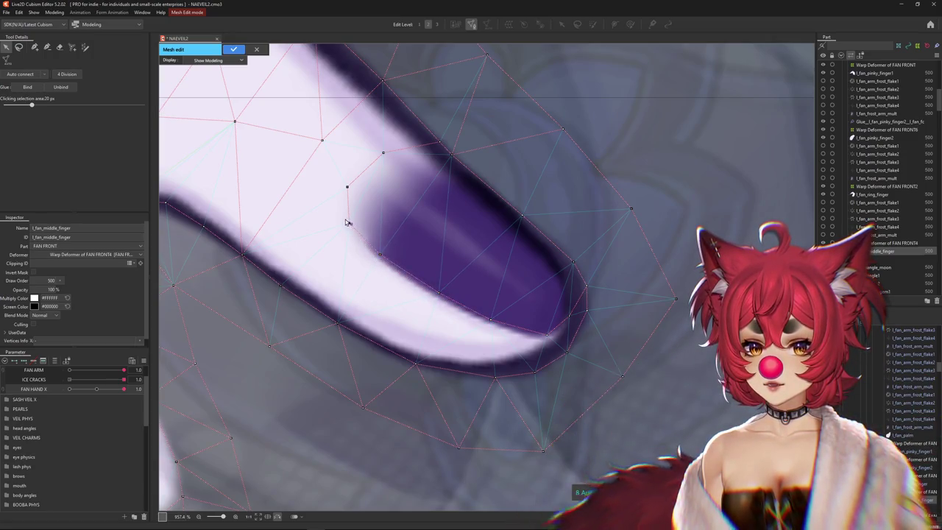
click(350, 222)
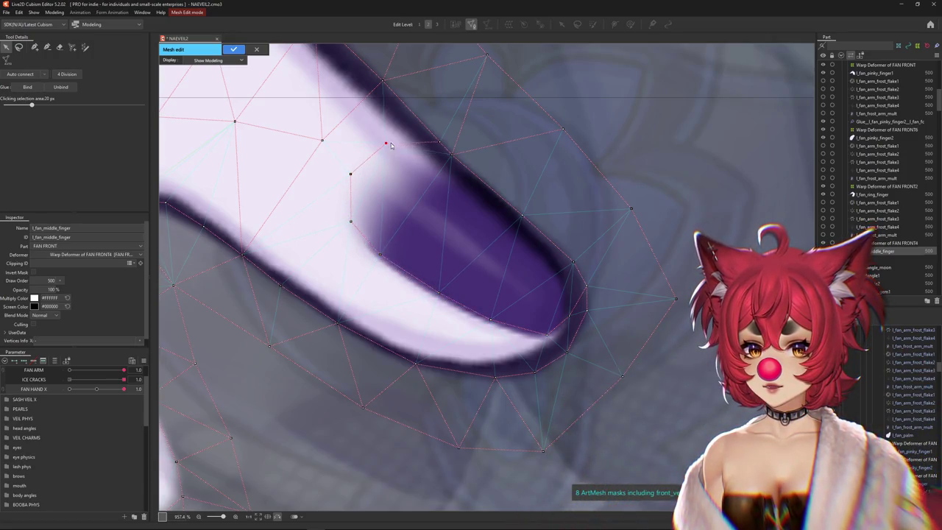
key(p)
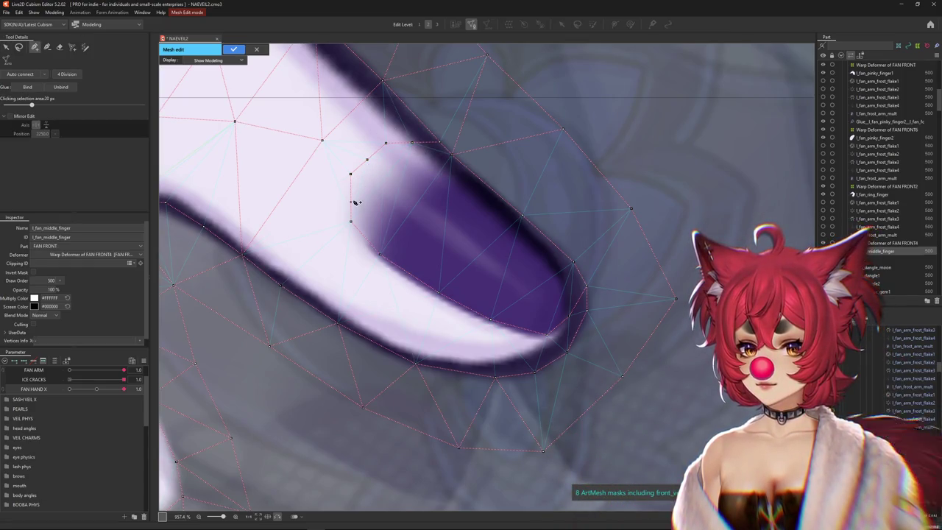
scroll(360, 214, down, 2)
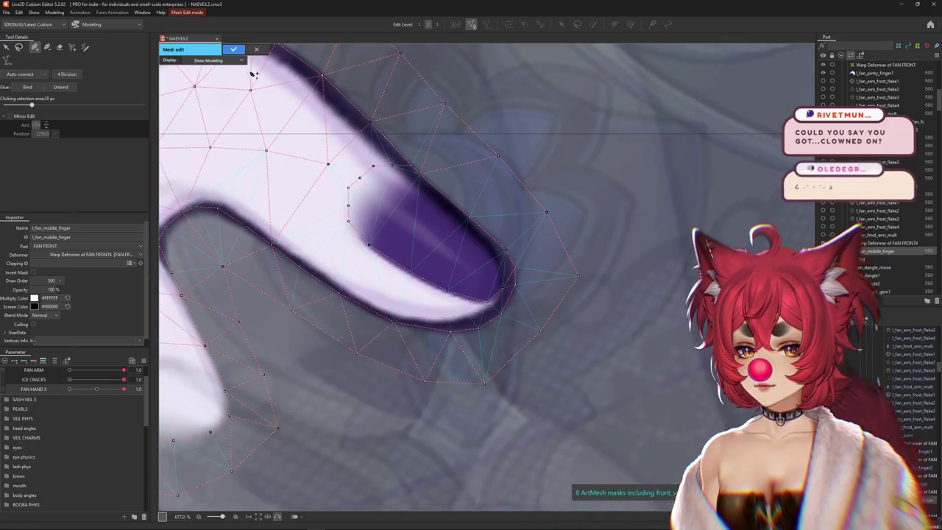
click(234, 53)
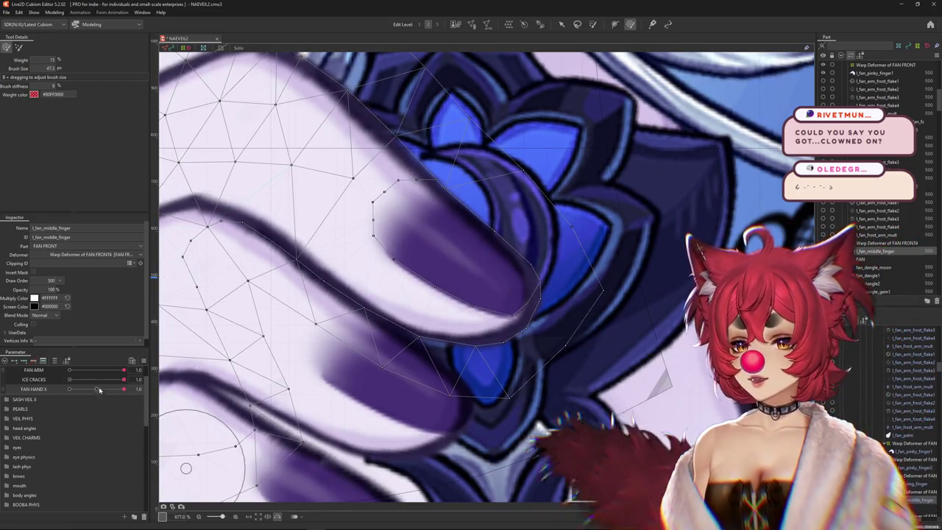
- Paint the middle finger's glue weights at FAN HAND X -1.0, then reopen its mesh
scroll(300, 374, down, 3)
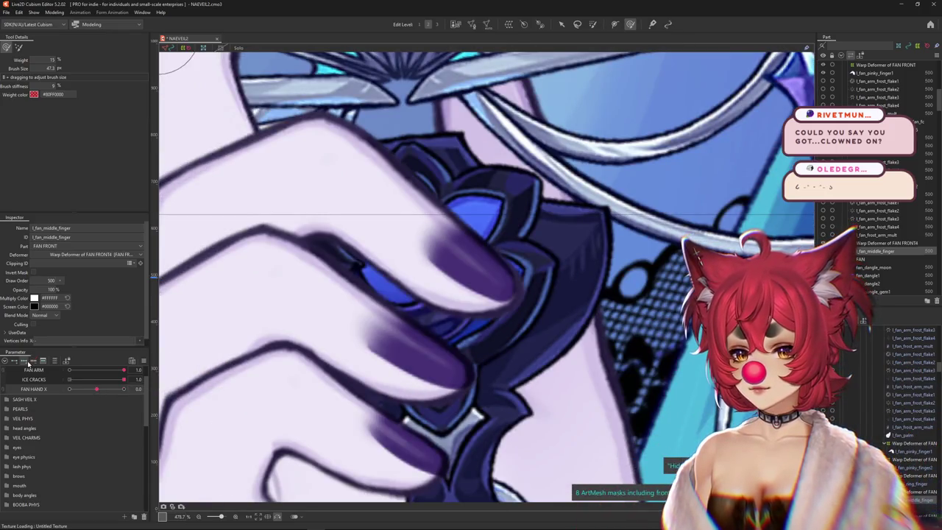
drag(99, 392, 69, 388)
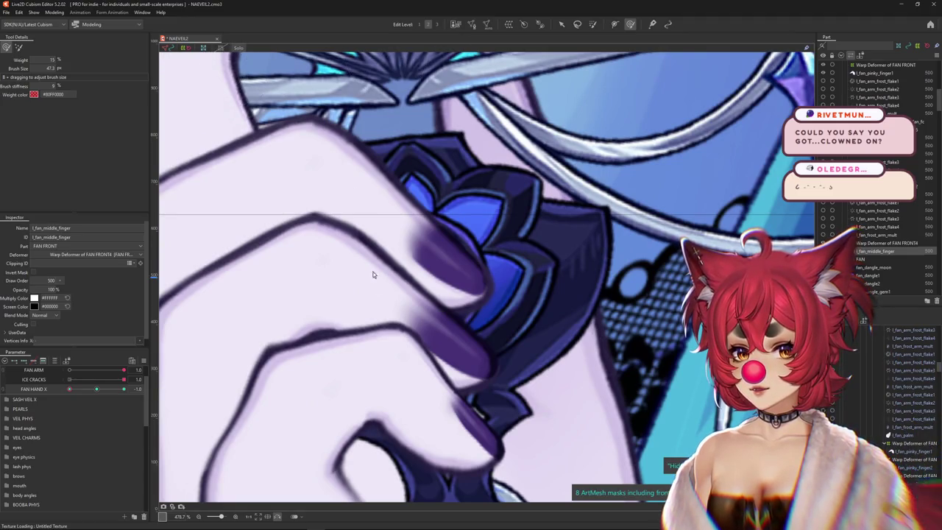
mouse_move(373, 275)
mouse_down()
mouse_move(260, 370)
mouse_move(393, 312)
mouse_up()
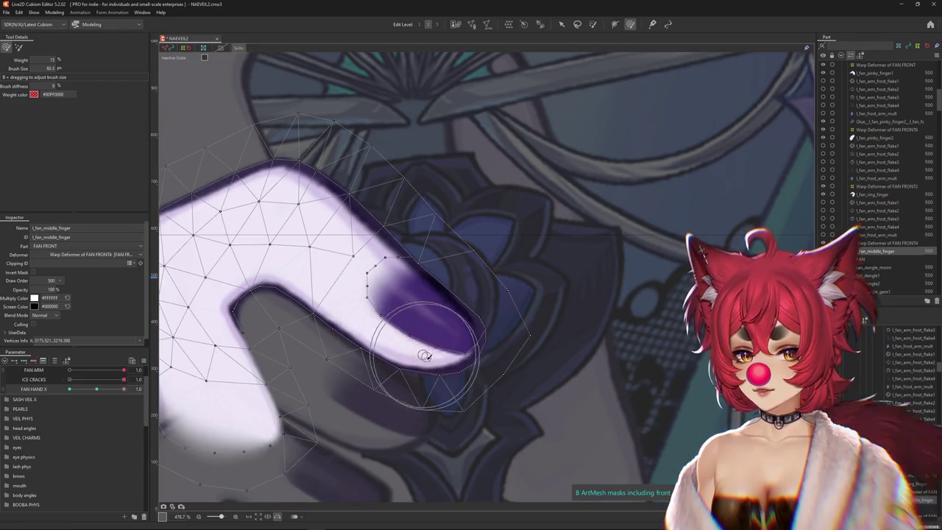
drag(420, 337, 508, 254)
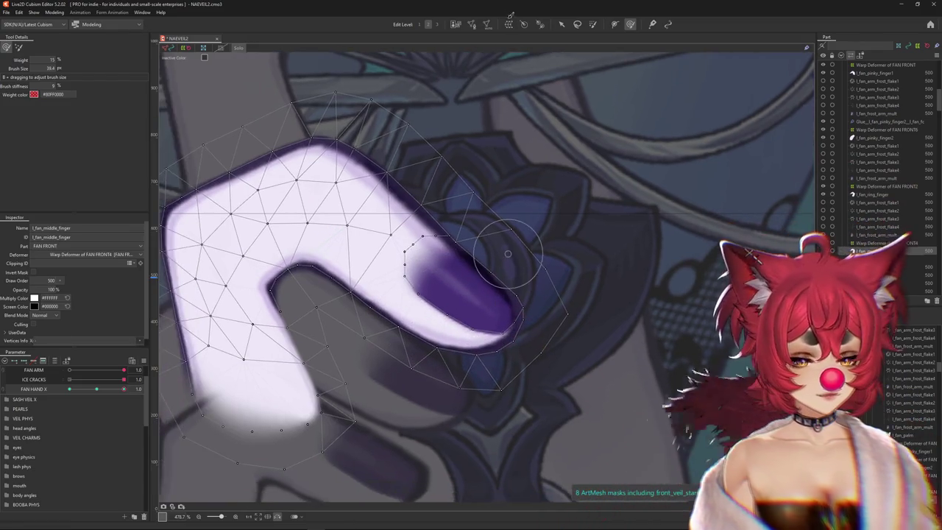
double_click(434, 329)
scroll(435, 338, up, 2)
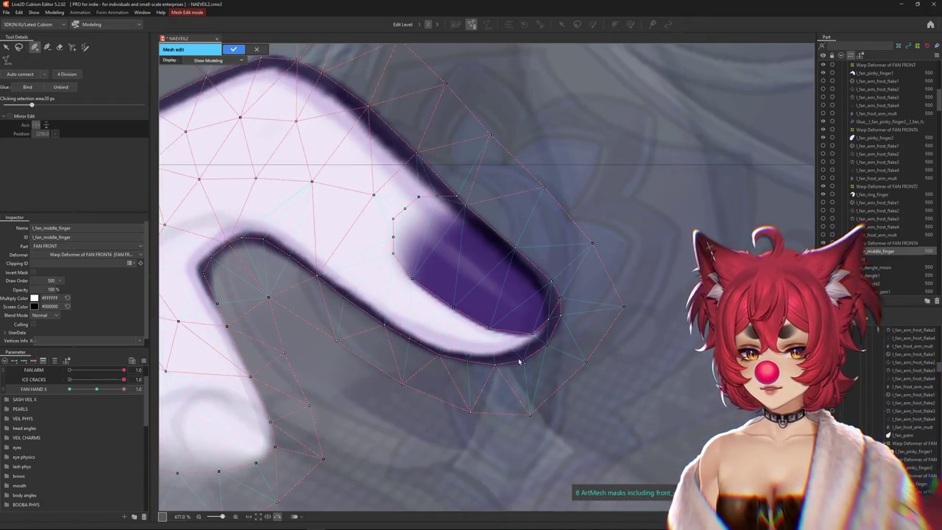
- Apply the mesh edits and extend weight paint onto the middle fingertip
click(233, 50)
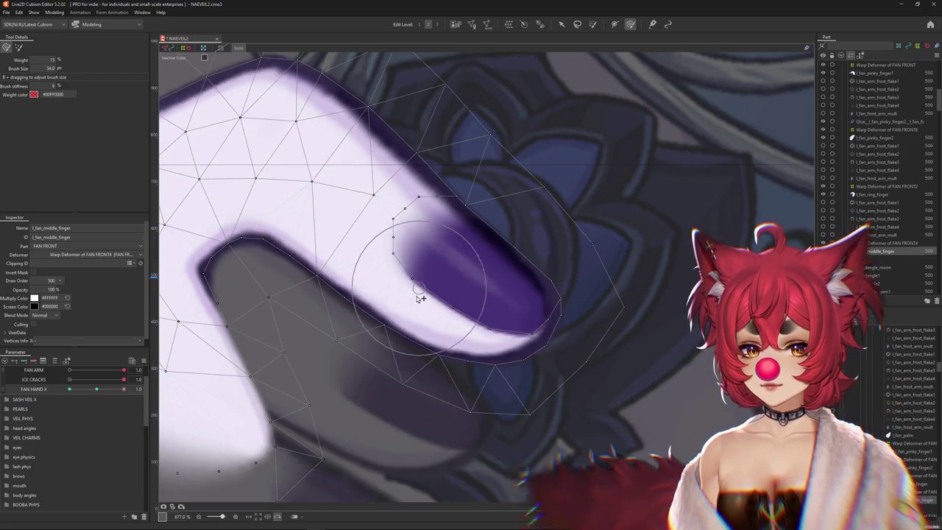
drag(446, 321, 491, 340)
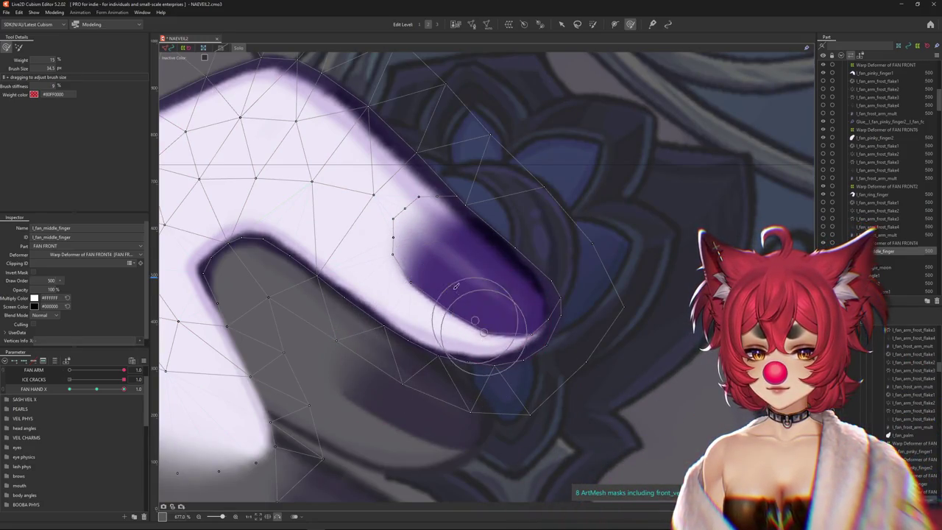
mouse_move(443, 309)
mouse_down()
mouse_move(420, 273)
mouse_move(505, 305)
mouse_up()
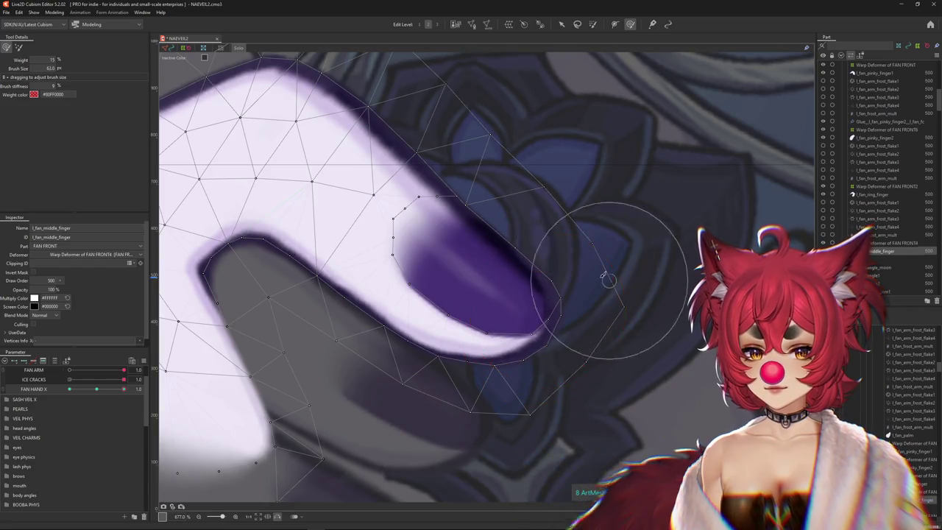
drag(505, 173, 513, 207)
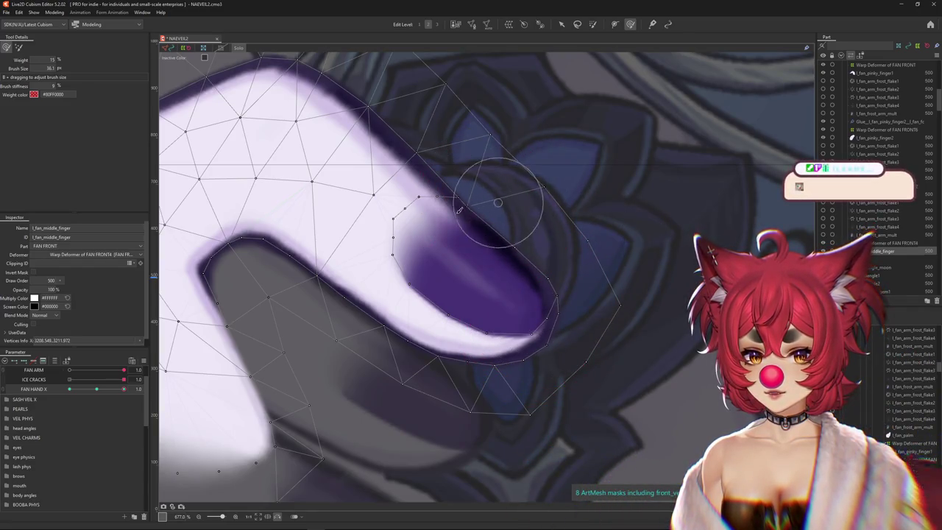
mouse_move(395, 253)
mouse_down()
mouse_move(368, 242)
mouse_move(438, 317)
mouse_up()
drag(486, 347, 475, 313)
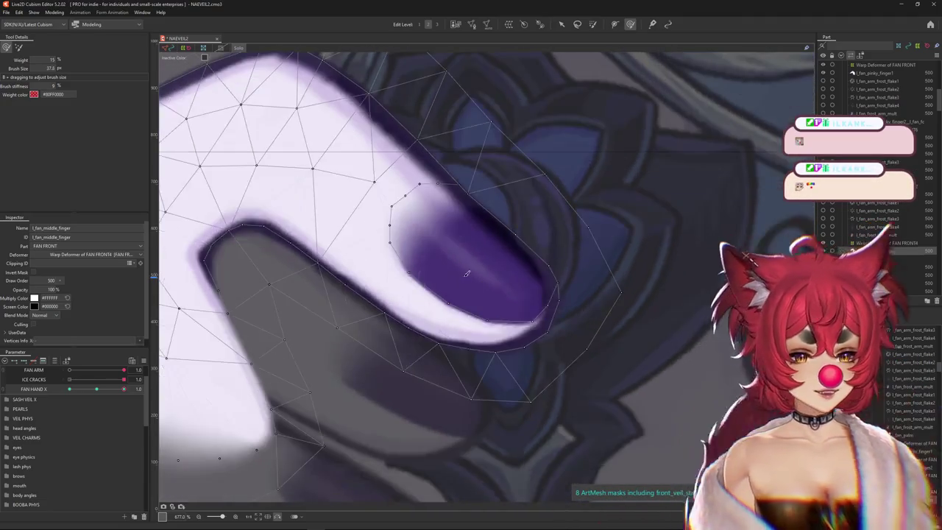
scroll(465, 266, down, 3)
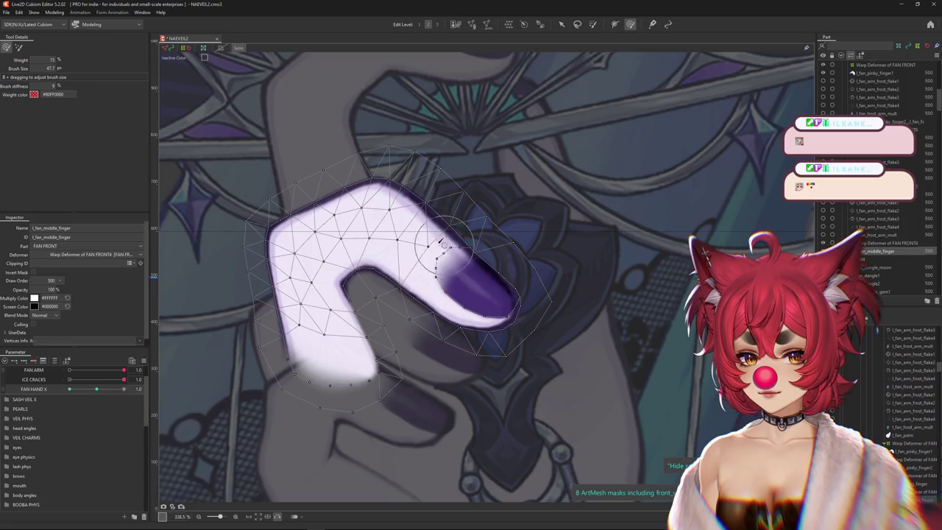
- Repaint weights along the middle finger's edge with a smaller brush
drag(444, 251, 541, 304)
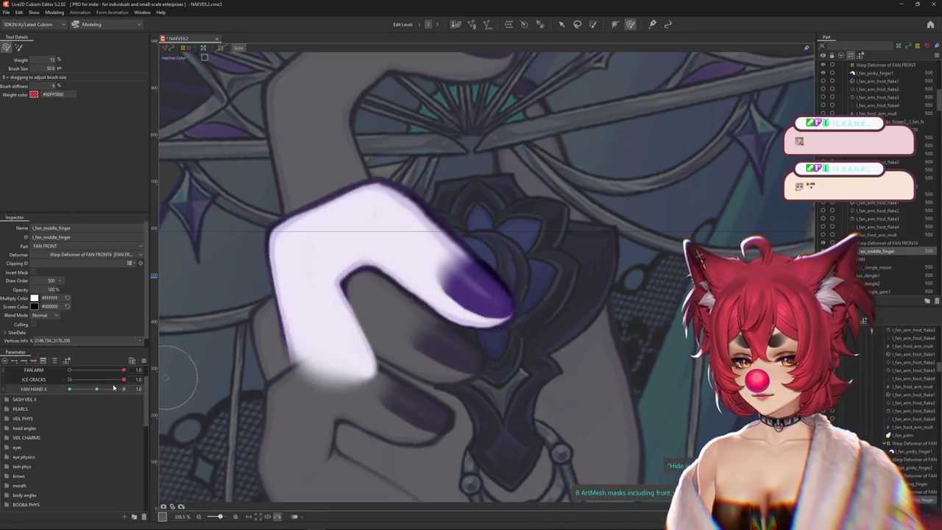
scroll(582, 257, up, 3)
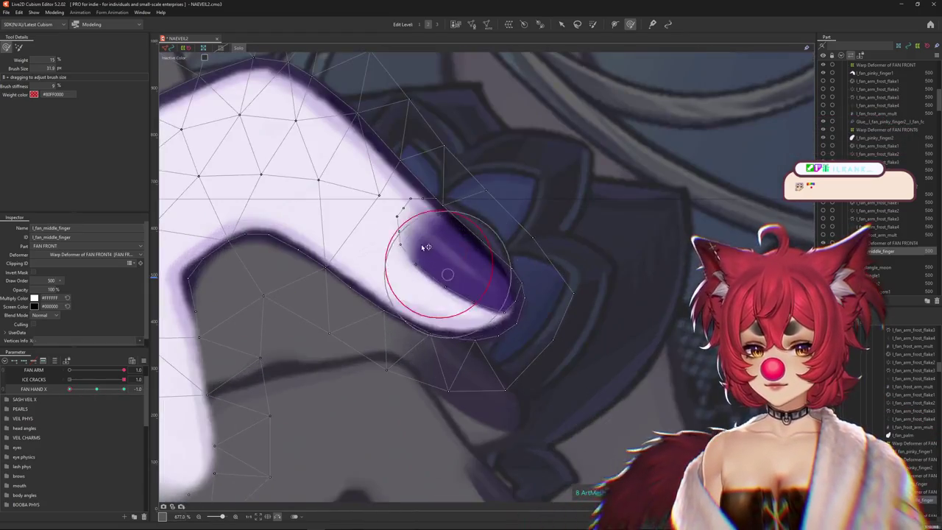
drag(452, 277, 508, 313)
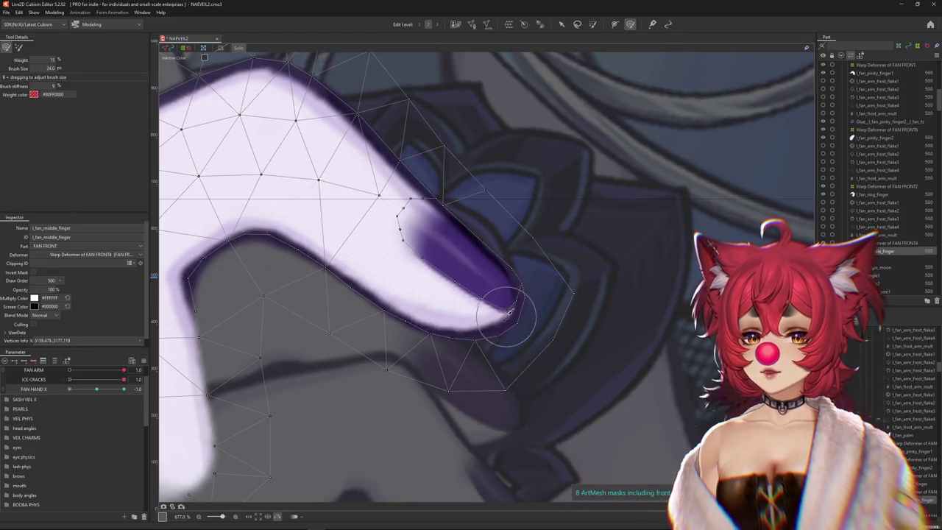
drag(425, 278, 383, 174)
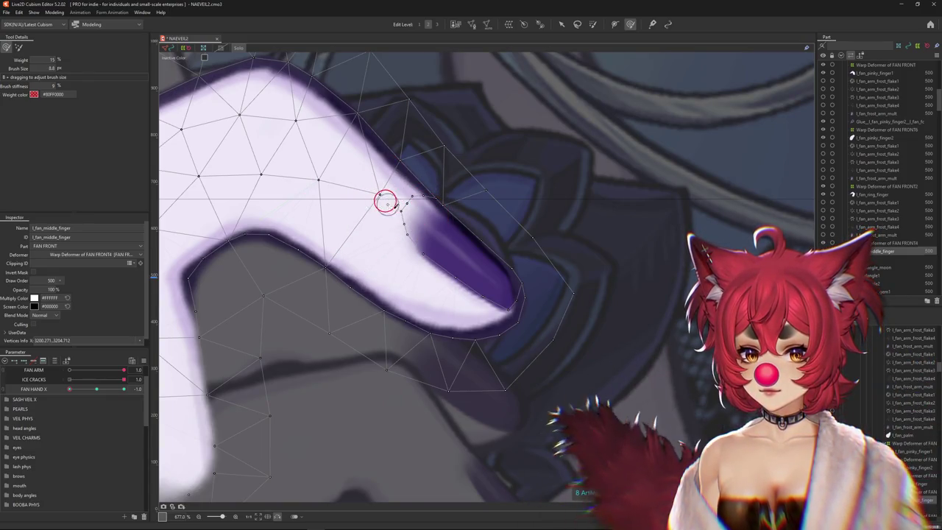
drag(388, 207, 413, 196)
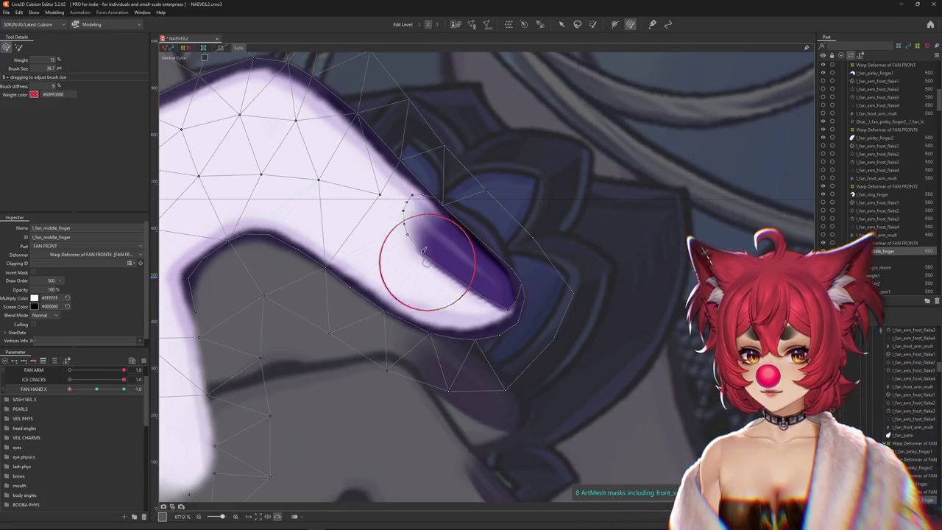
drag(494, 298, 514, 309)
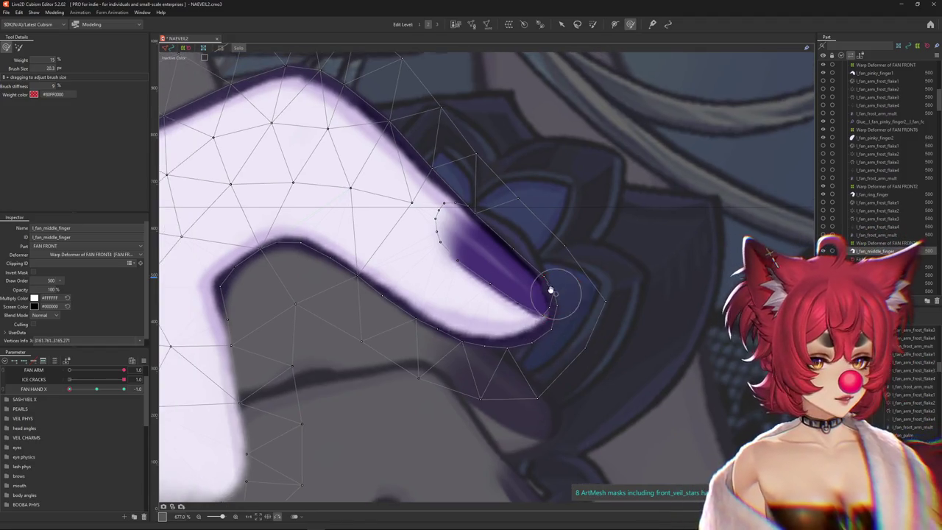
- Reshape the finger's outer edge near the nail and its inner edge
drag(519, 312, 517, 320)
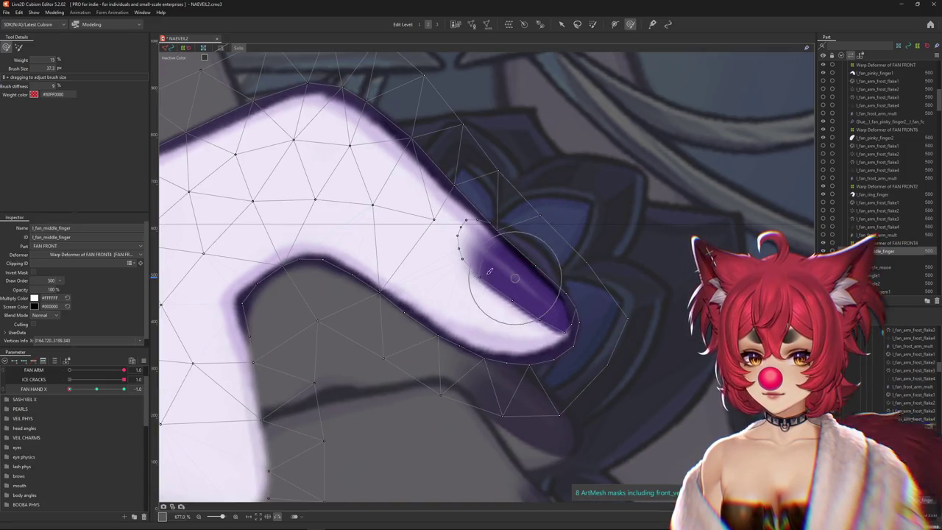
drag(489, 272, 553, 332)
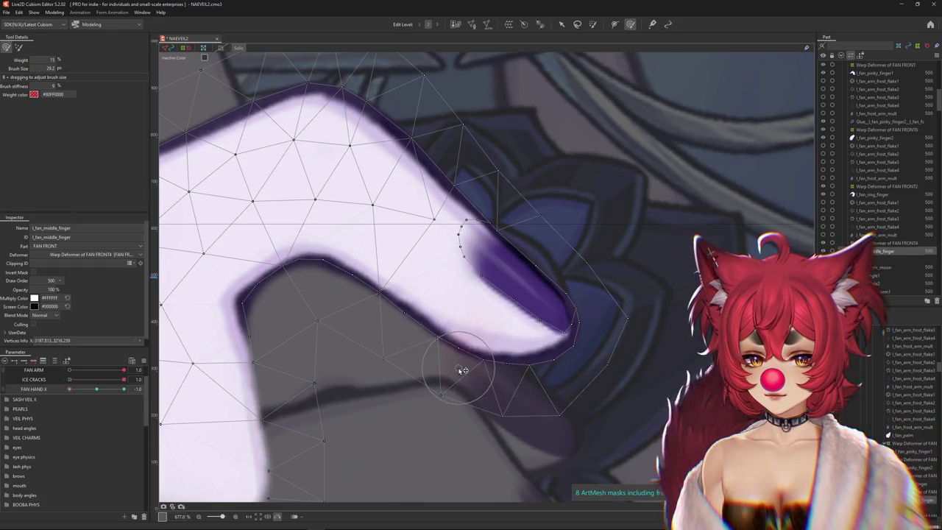
drag(463, 371, 530, 324)
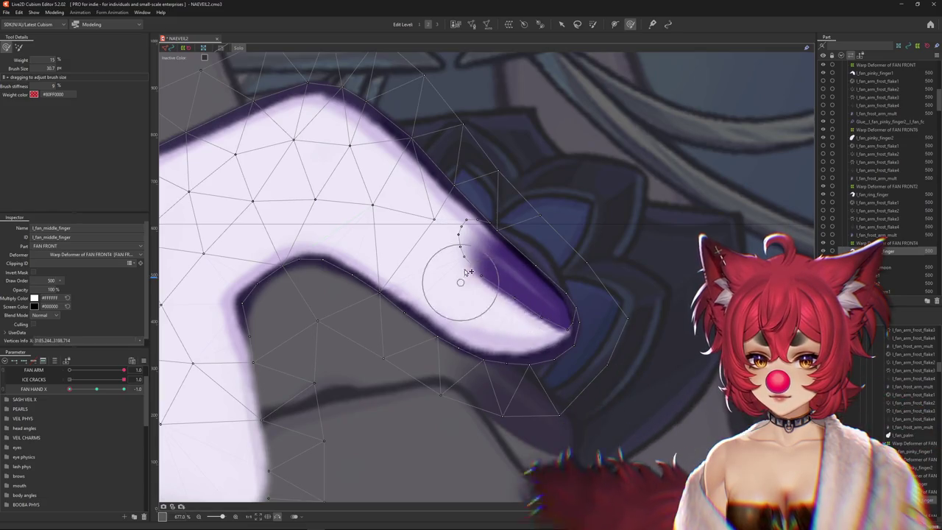
drag(454, 248, 468, 297)
scroll(449, 243, up, 3)
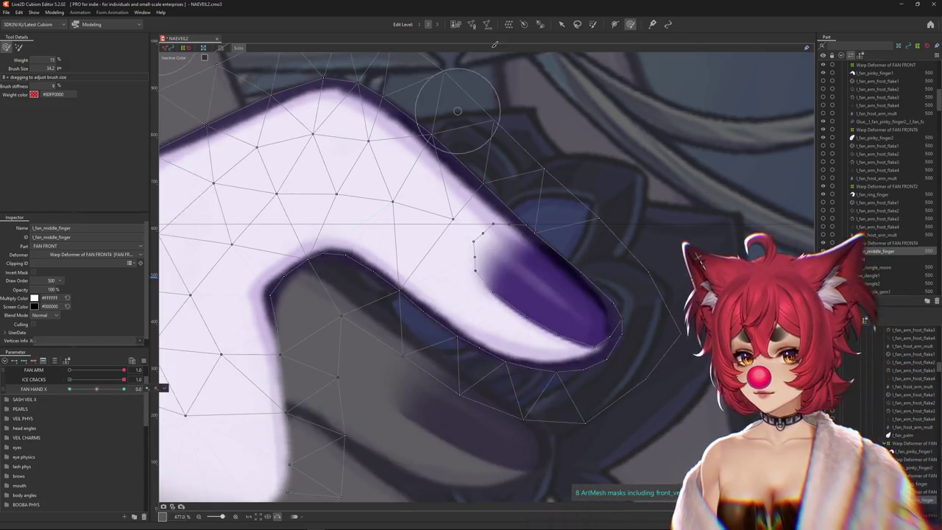
- Select three vertices along the middle finger's edge in Mesh Edit, then close it
double_click(493, 290)
click(489, 290)
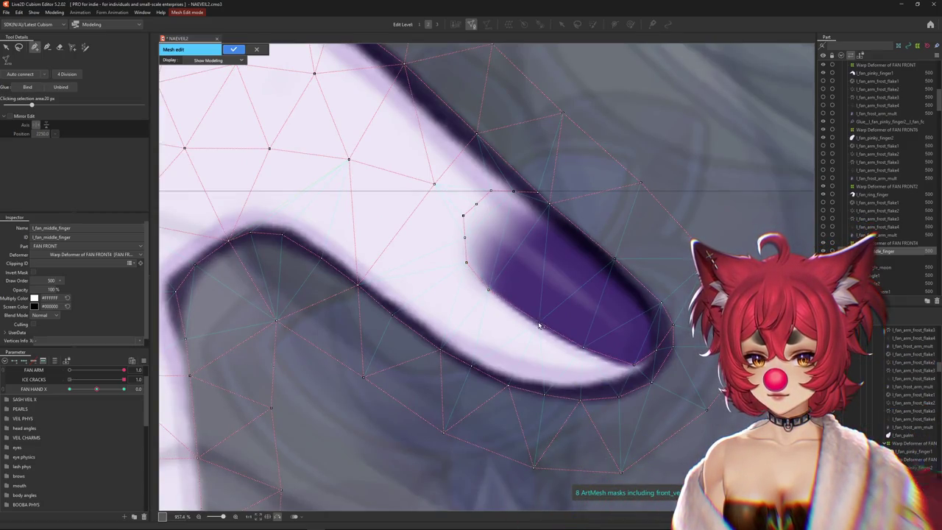
click(583, 348)
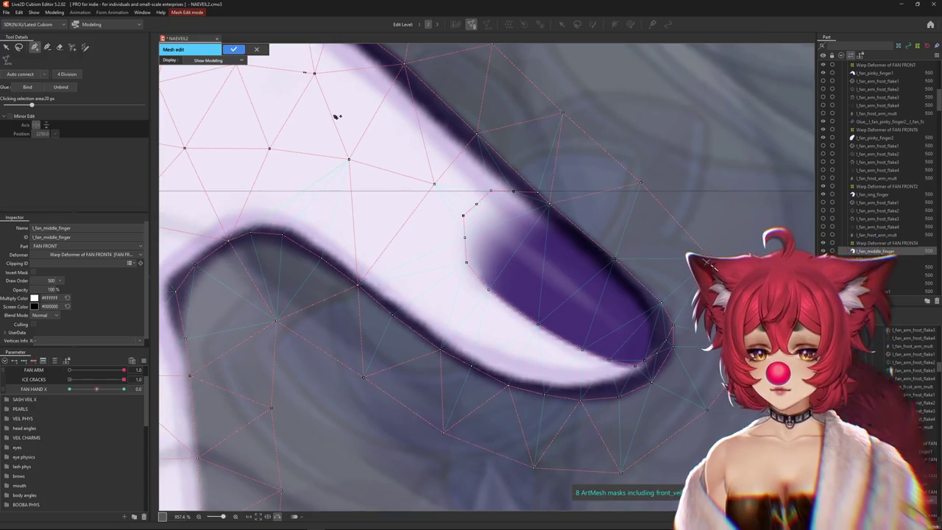
click(478, 205)
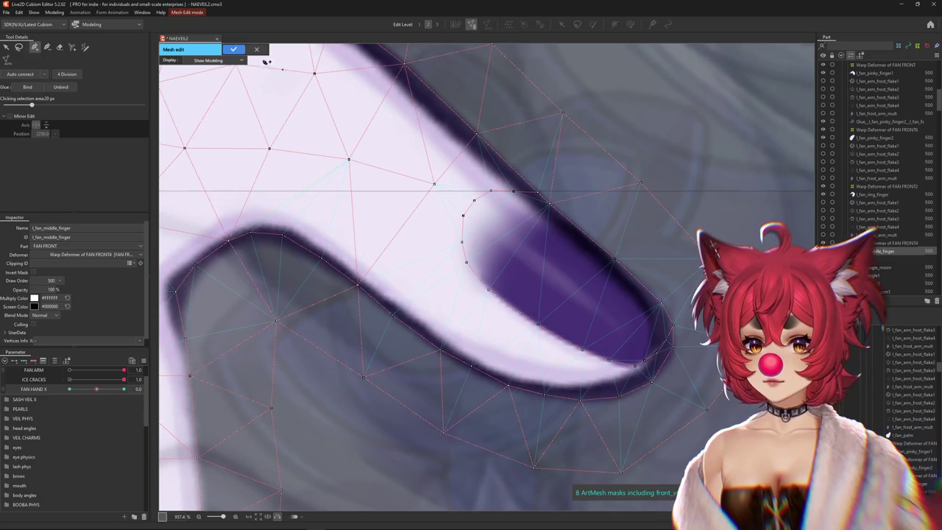
click(234, 49)
scroll(368, 280, down, 3)
- Set FAN HAND X to 1.0 and brush the middle fingertip
click(126, 391)
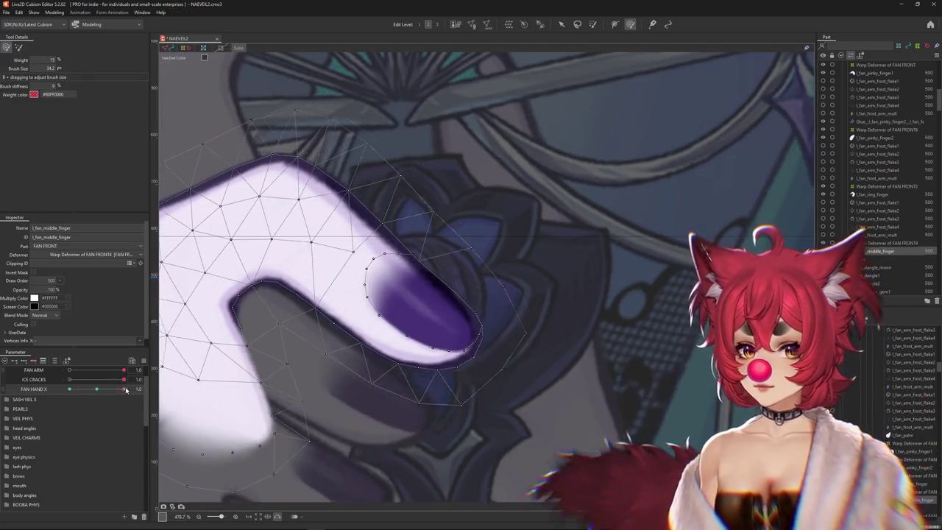
scroll(418, 274, up, 2)
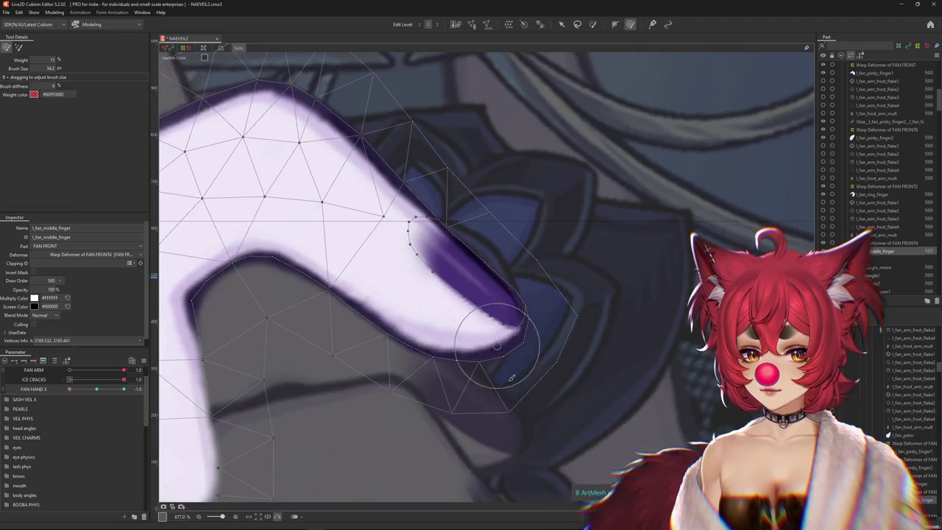
scroll(414, 395, down, 2)
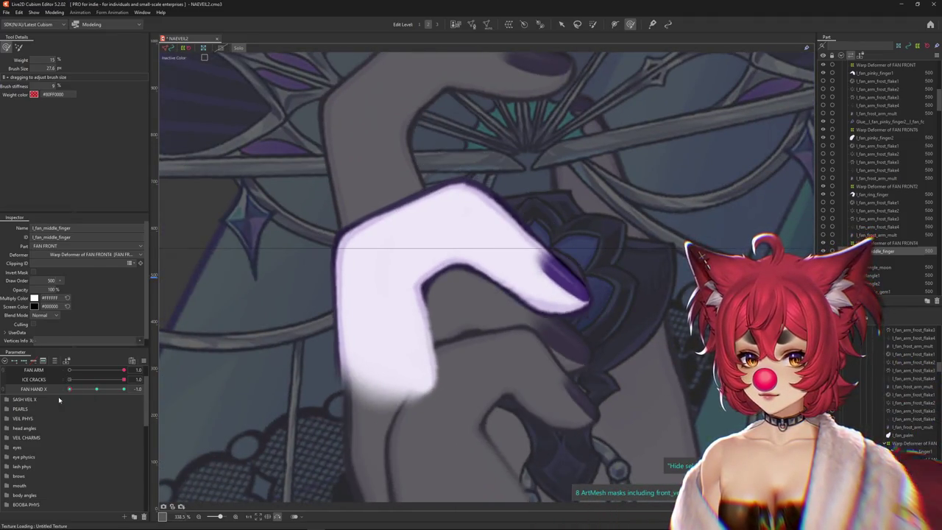
scroll(556, 342, up, 2)
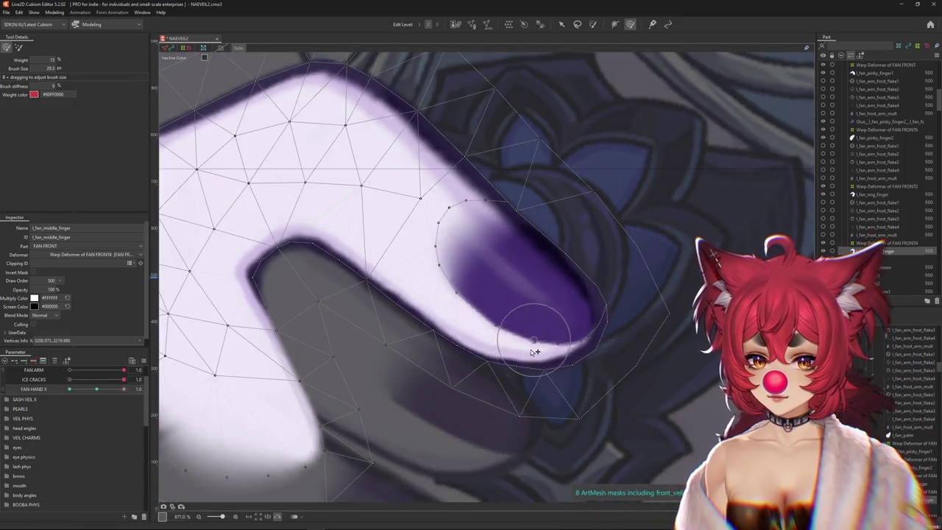
drag(535, 352, 564, 352)
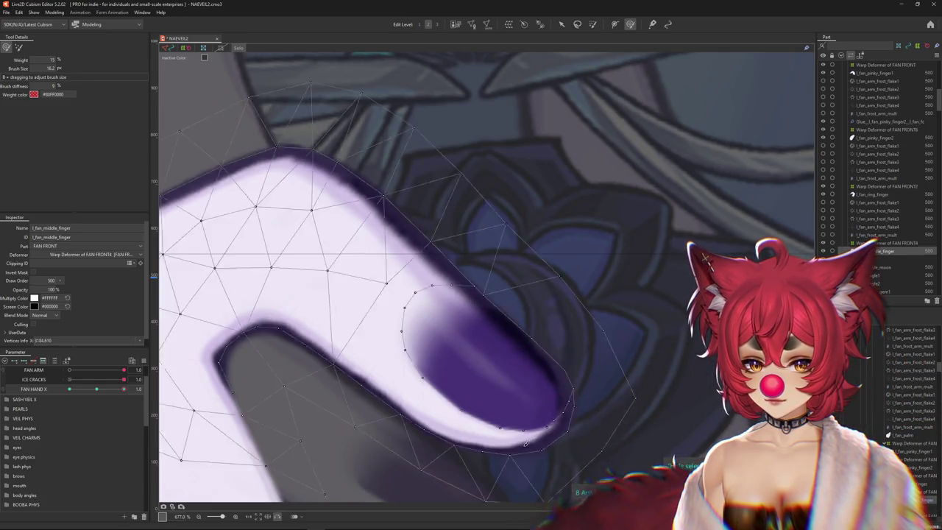
scroll(508, 456, down, 3)
scroll(495, 465, down, 2)
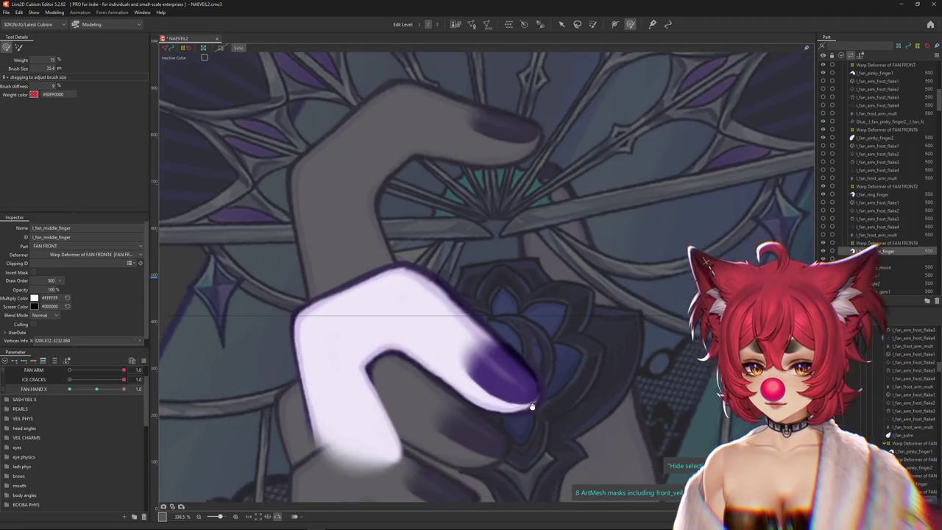
- Touch up the fingertip at -1.0, select Warp Deformer of FAN FRONT4, and return to 1.0
click(95, 389)
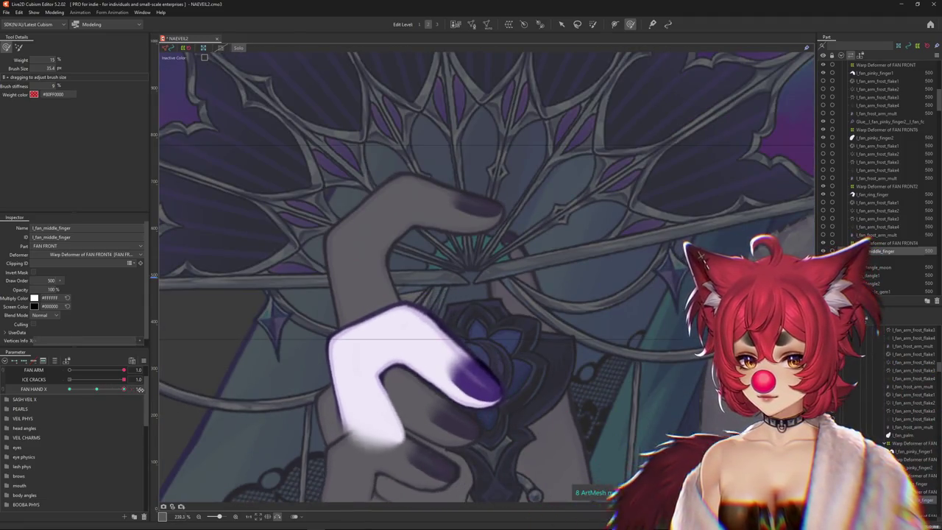
scroll(426, 401, up, 2)
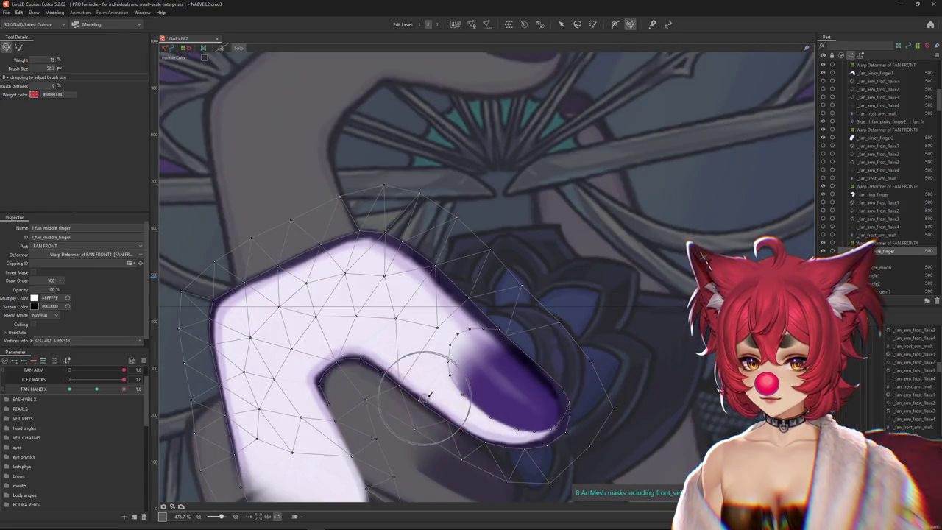
scroll(426, 397, down, 2)
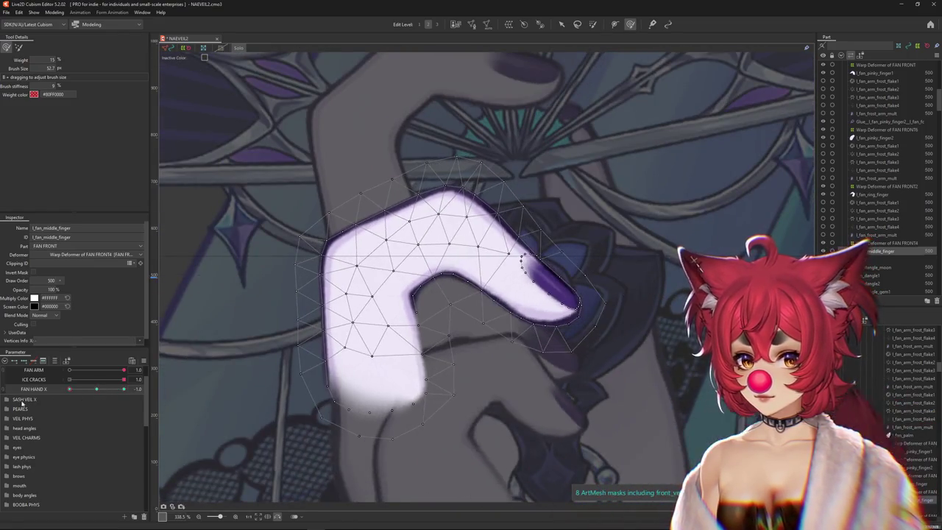
mouse_move(432, 299)
mouse_down()
mouse_move(427, 310)
mouse_move(486, 273)
mouse_move(493, 298)
mouse_up()
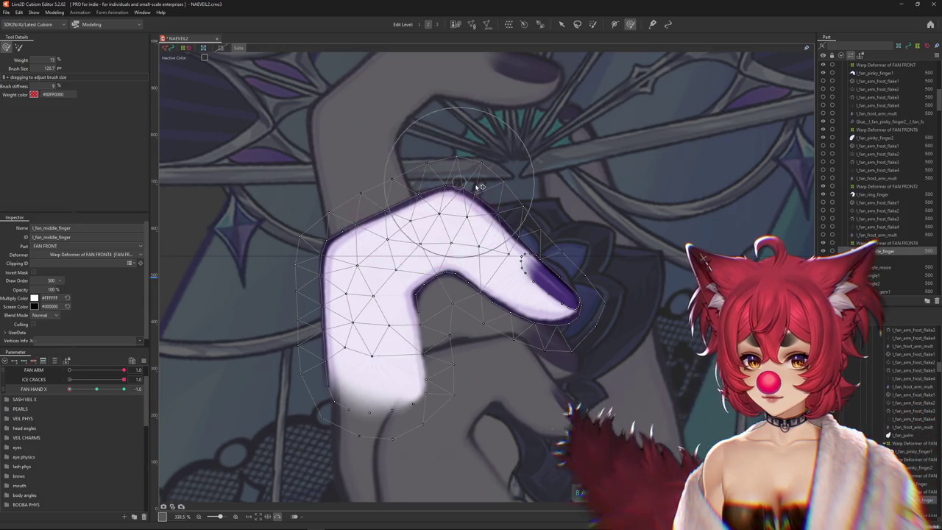
drag(418, 194, 736, 383)
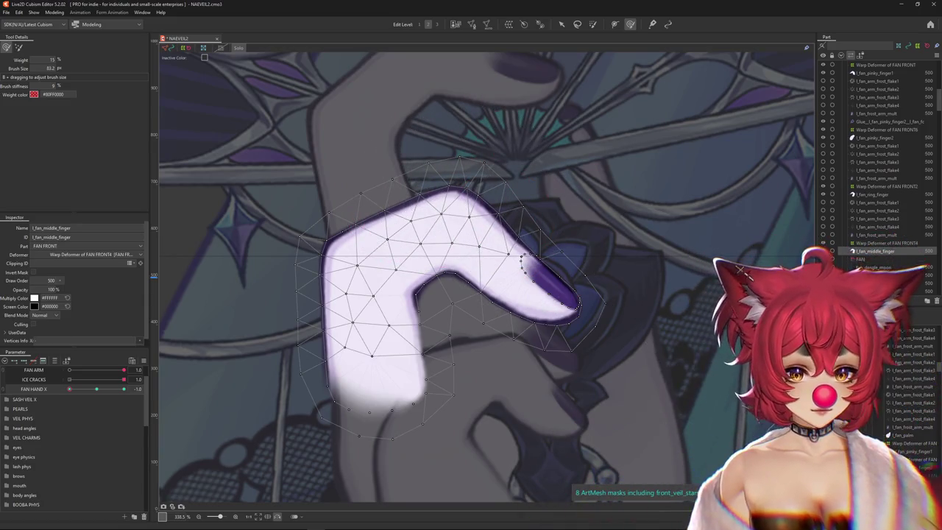
click(887, 243)
drag(69, 389, 96, 388)
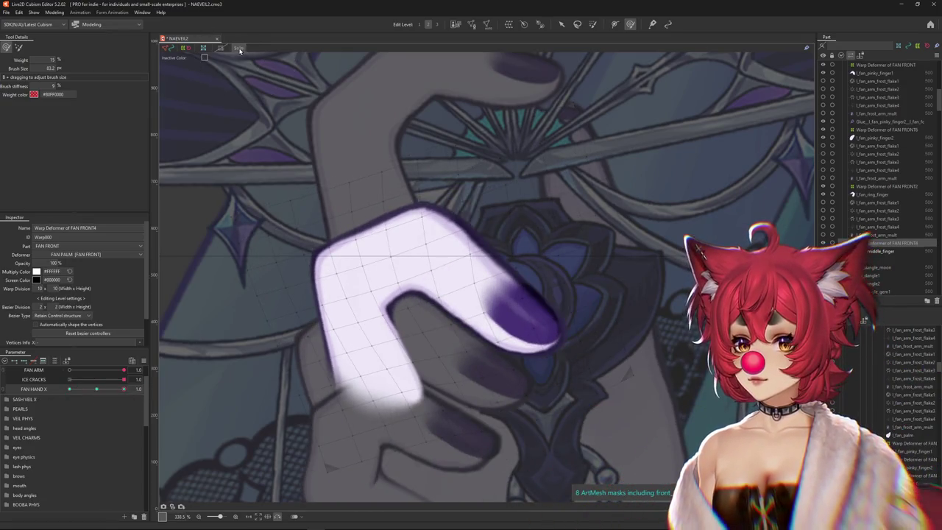
- Toggle Solo to check the hand, leaving only the FAN FRONT4 warp deformer selected
drag(410, 337, 739, 414)
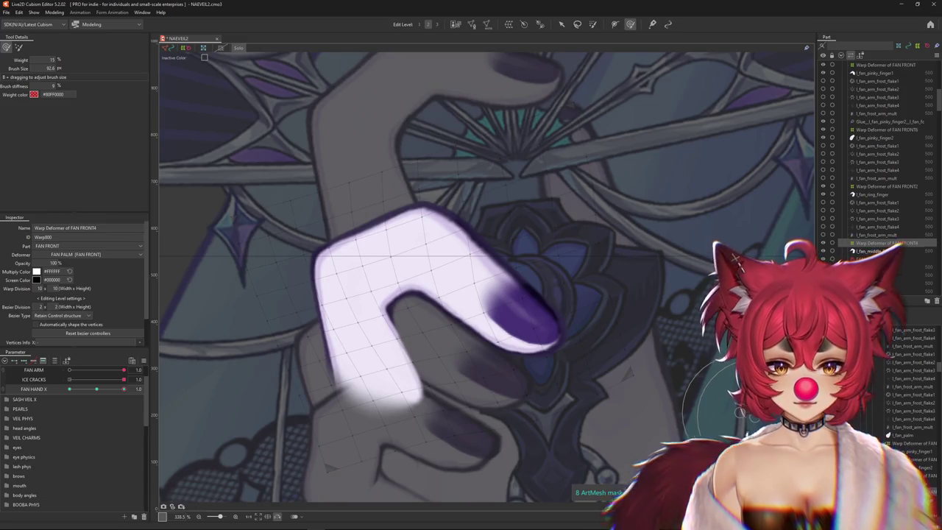
ctrl+click(413, 280)
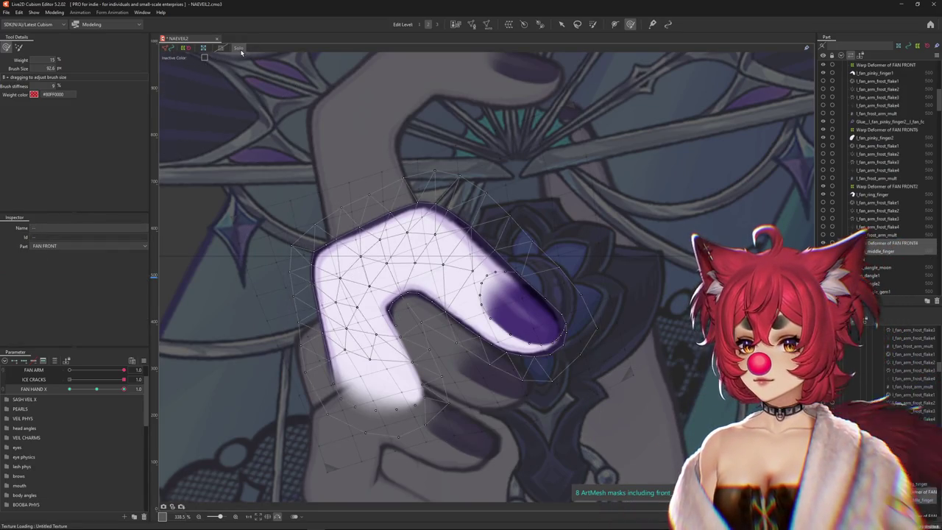
click(240, 49)
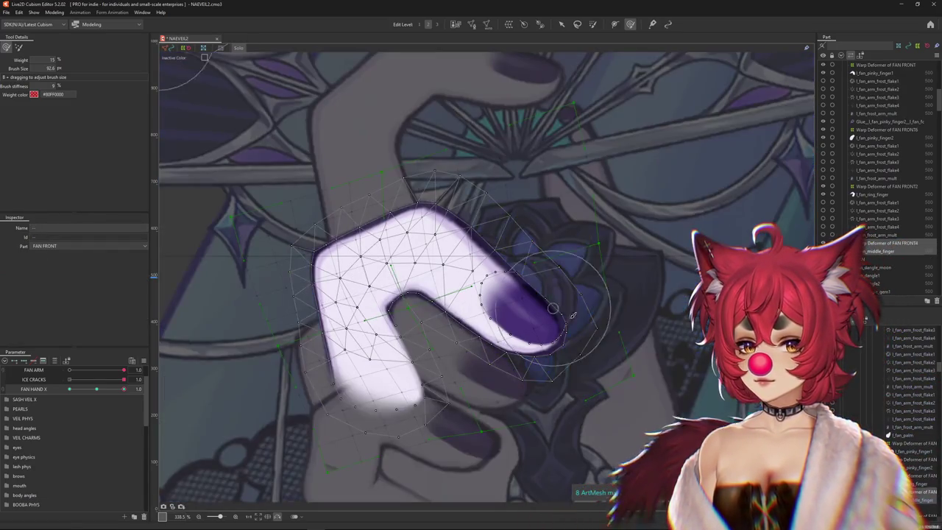
click(239, 48)
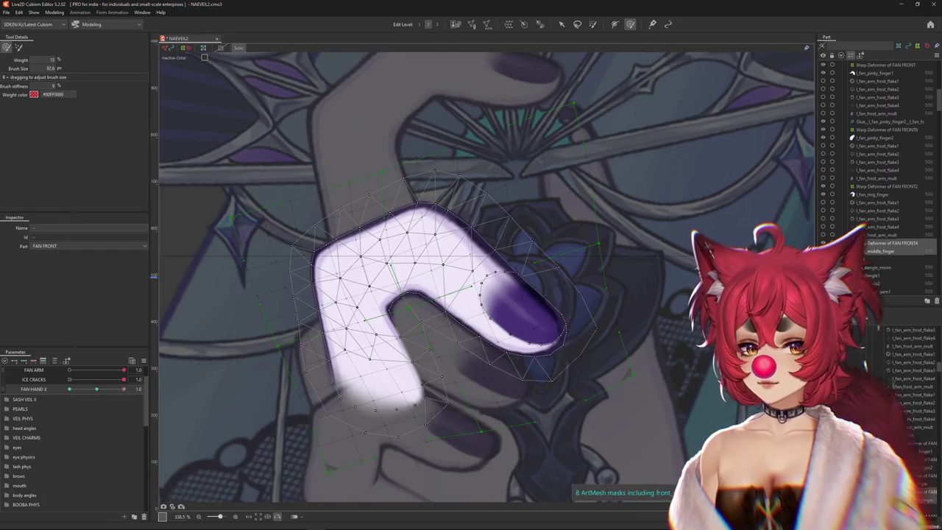
ctrl+click(379, 303)
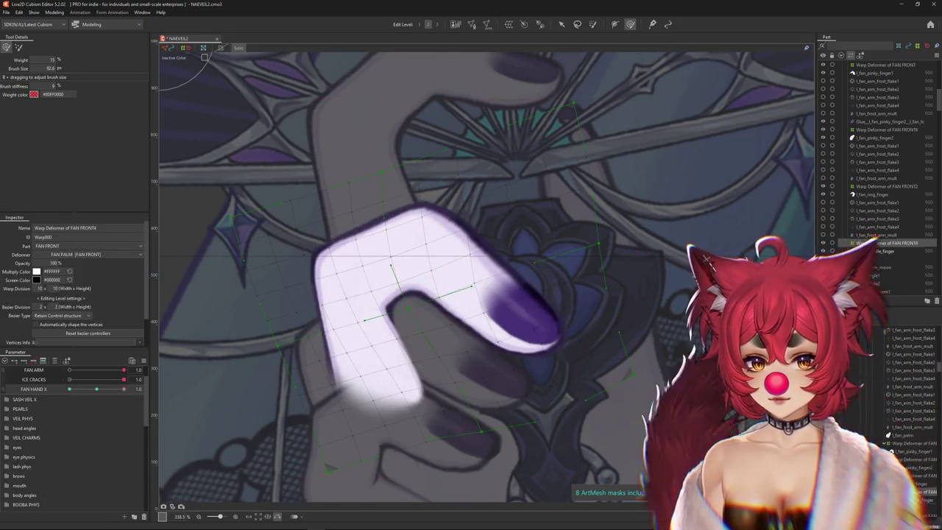
- Brush the warp grid around the middle finger's inner bend, then check another FAN HAND X pose
drag(379, 303, 383, 298)
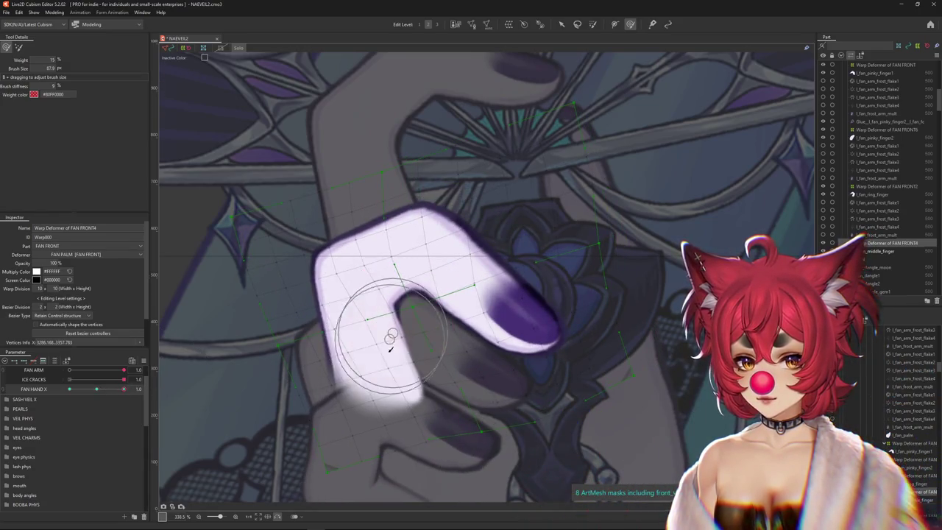
mouse_move(402, 368)
mouse_down()
mouse_move(374, 315)
mouse_move(347, 337)
mouse_up()
mouse_move(454, 337)
mouse_down()
mouse_move(456, 316)
mouse_move(393, 295)
mouse_move(413, 312)
mouse_up()
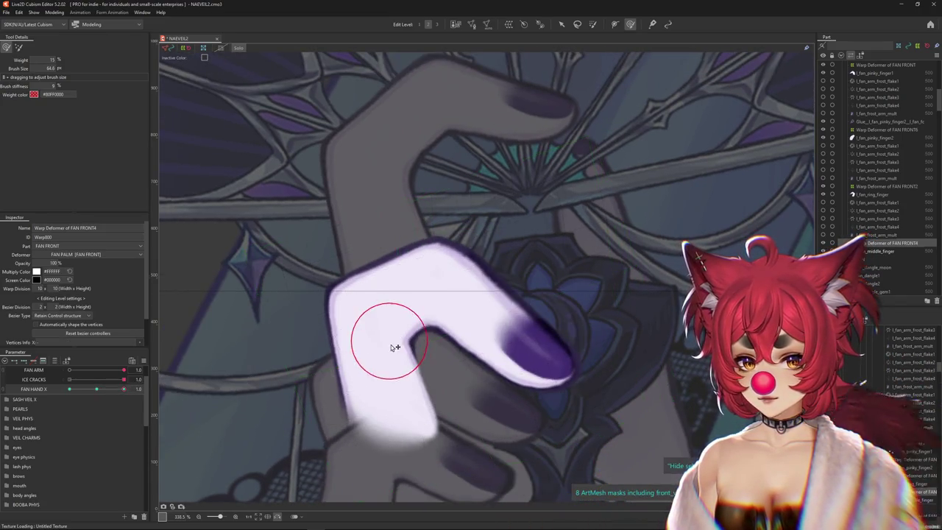
drag(395, 347, 397, 326)
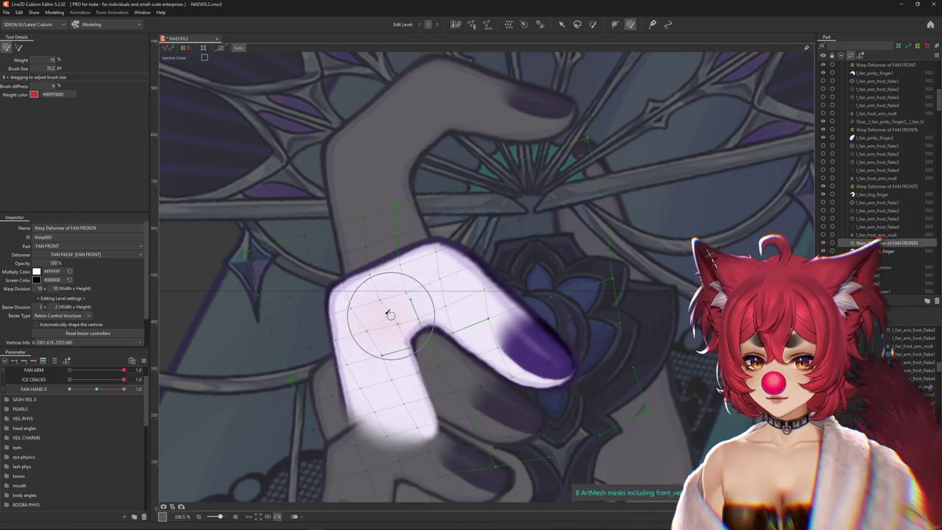
drag(390, 304, 386, 330)
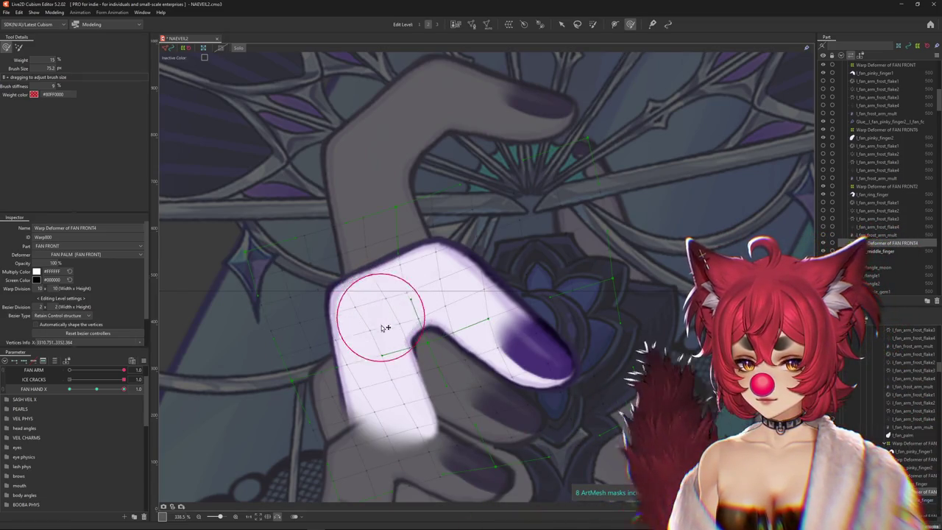
drag(417, 419, 428, 402)
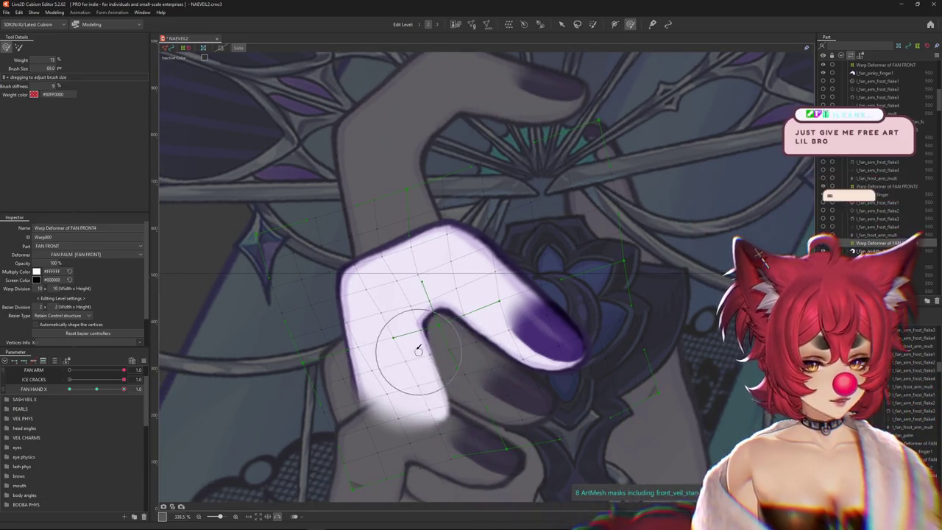
click(98, 390)
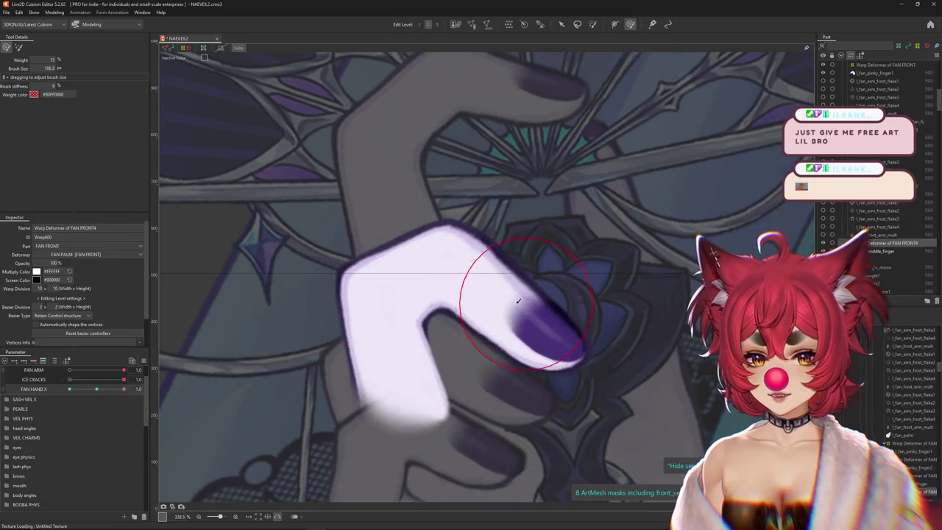